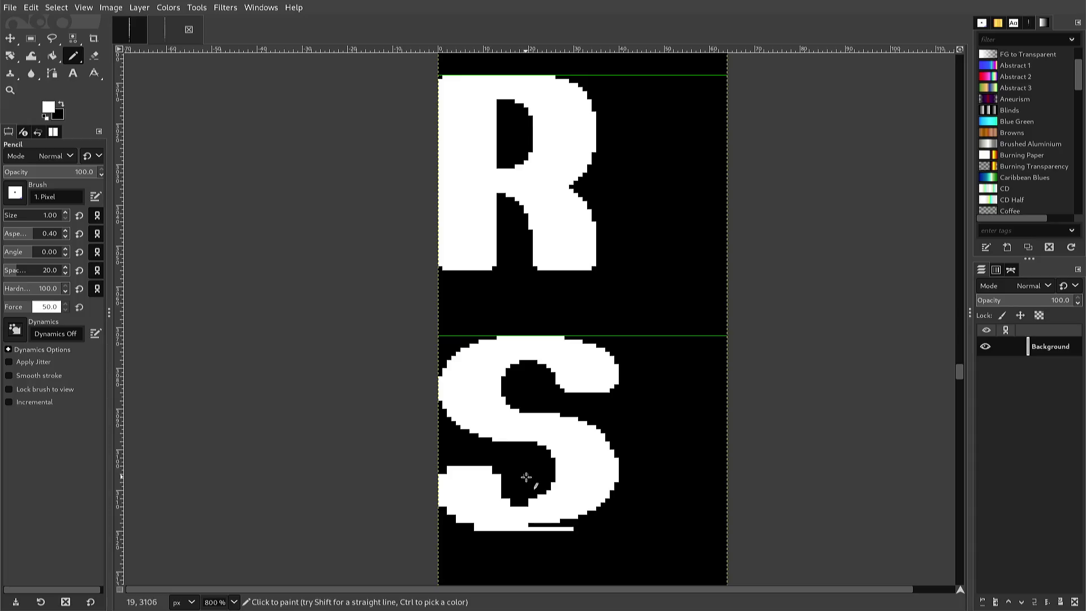
Switch from the Pencil to the Rectangle Select tool with the R shortcut.
key(r)
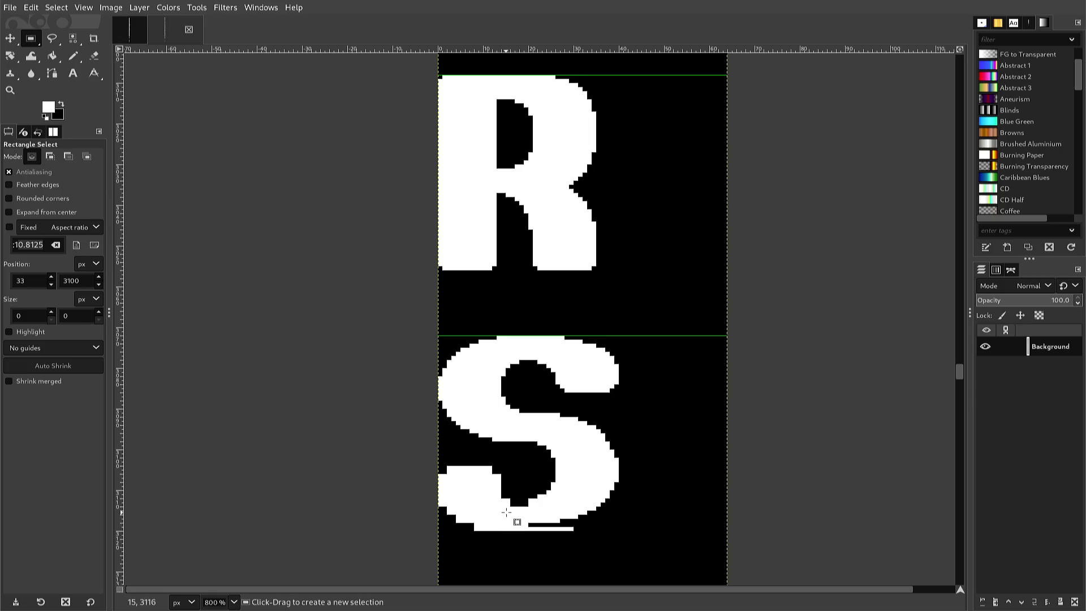
Copy the S's lower right curve, paste it two pixels lower, and anchor it.
mouse_move(528, 521)
mouse_down()
mouse_move(539, 507)
mouse_move(573, 512)
mouse_move(633, 462)
mouse_up()
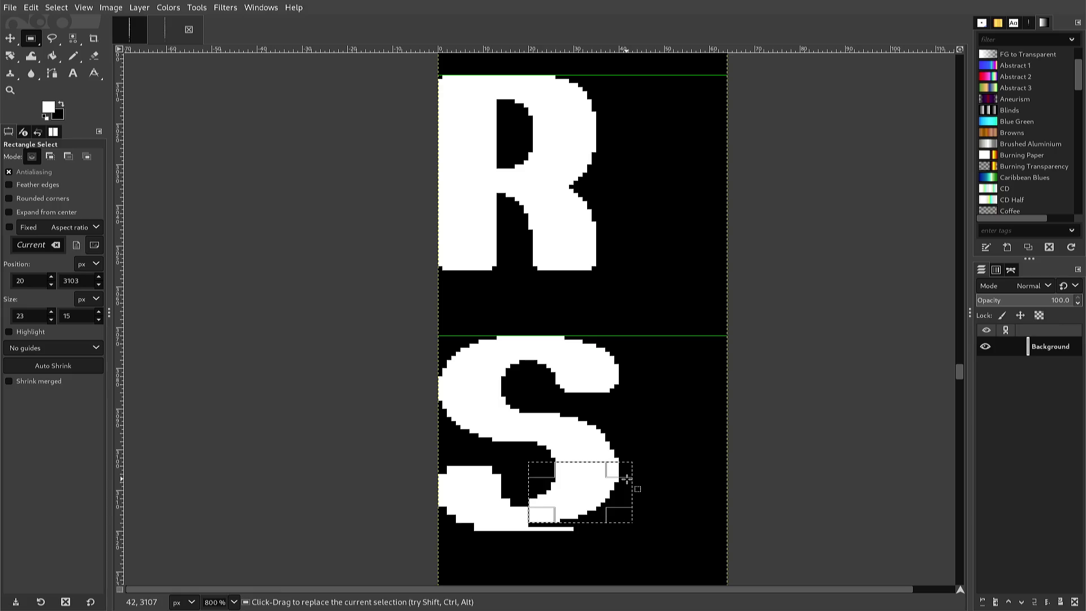
key(ctrl+c)
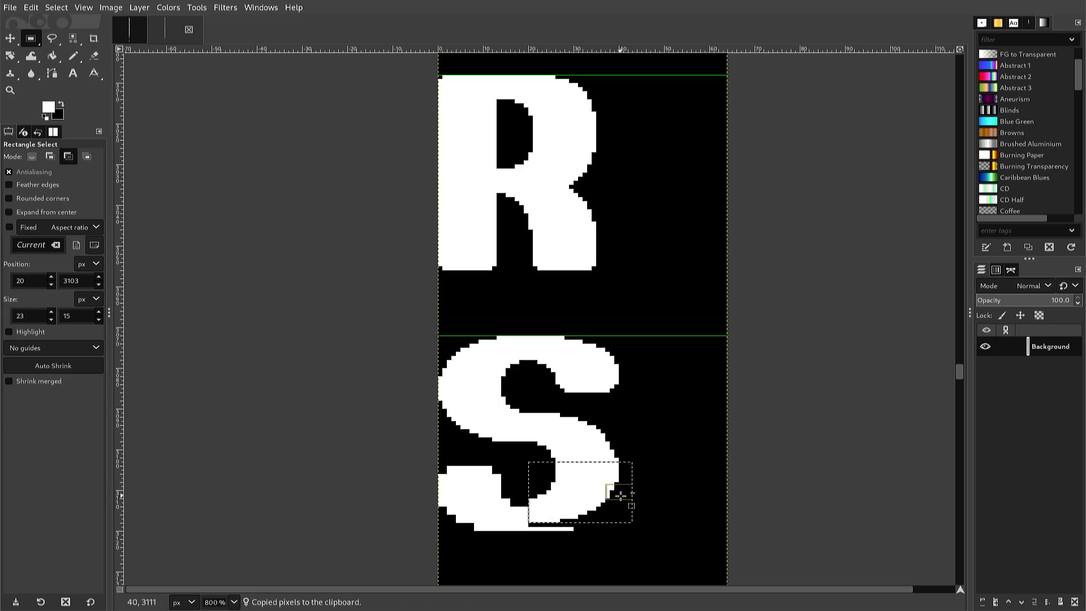
key(ctrl+v)
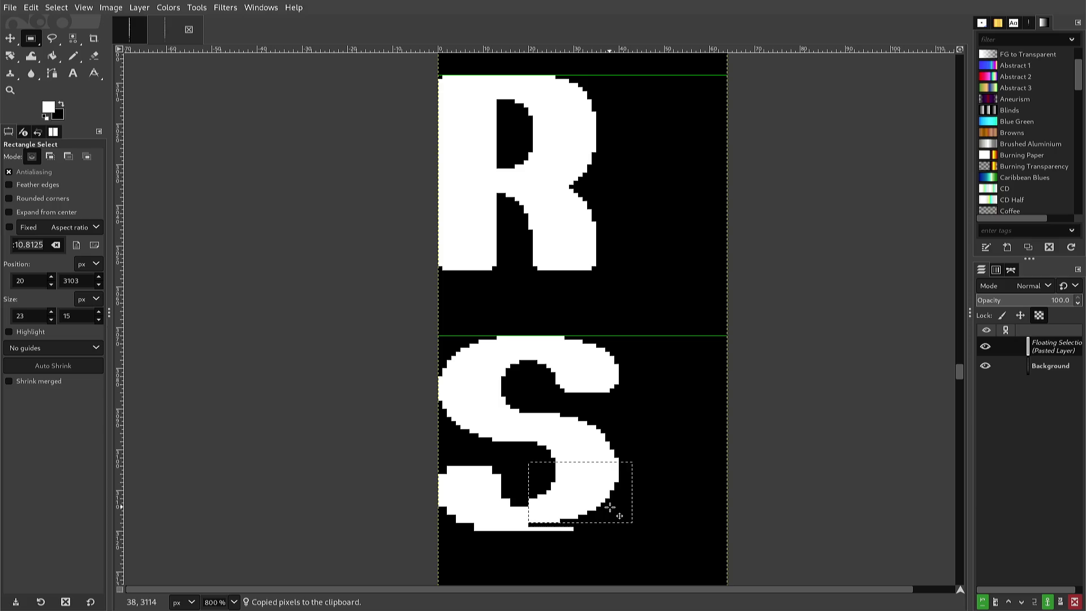
key(Down)
key(Down)
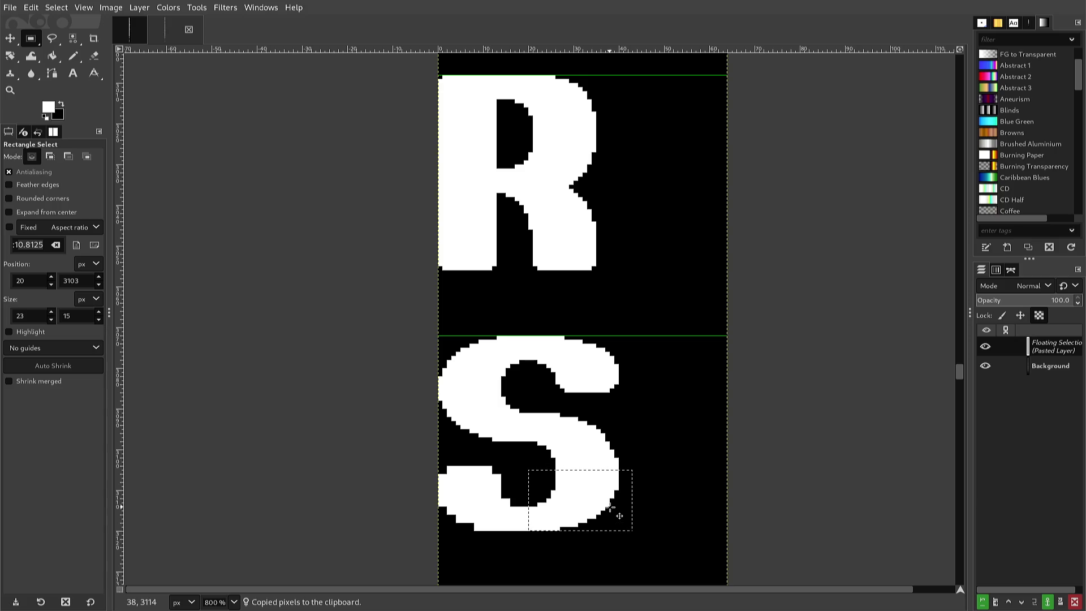
click(639, 499)
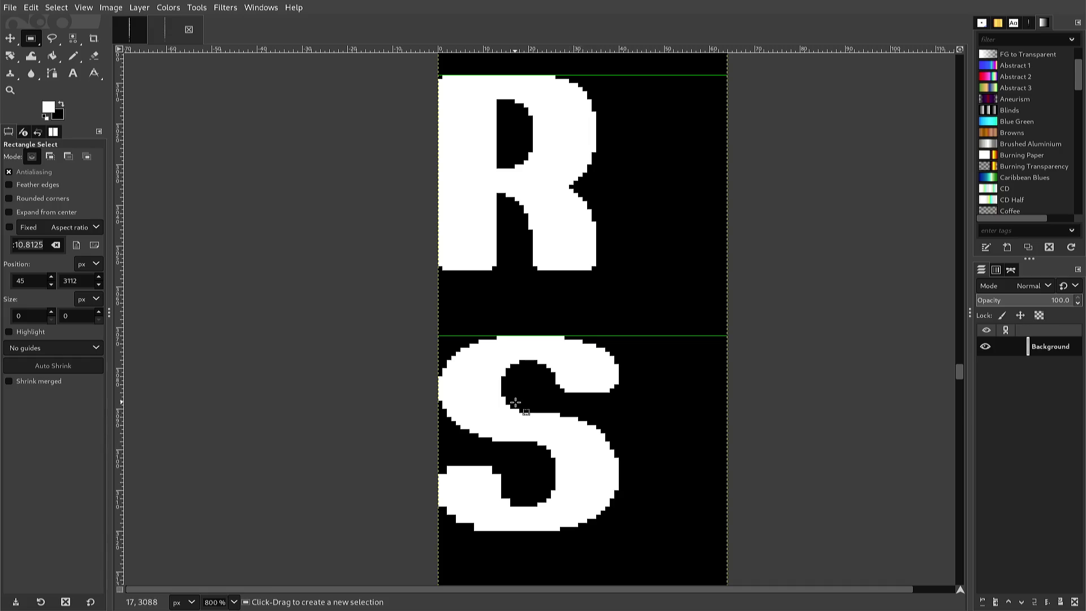
Copy the S's top-right end and rotate the pasted copy 180°.
drag(524, 400, 619, 333)
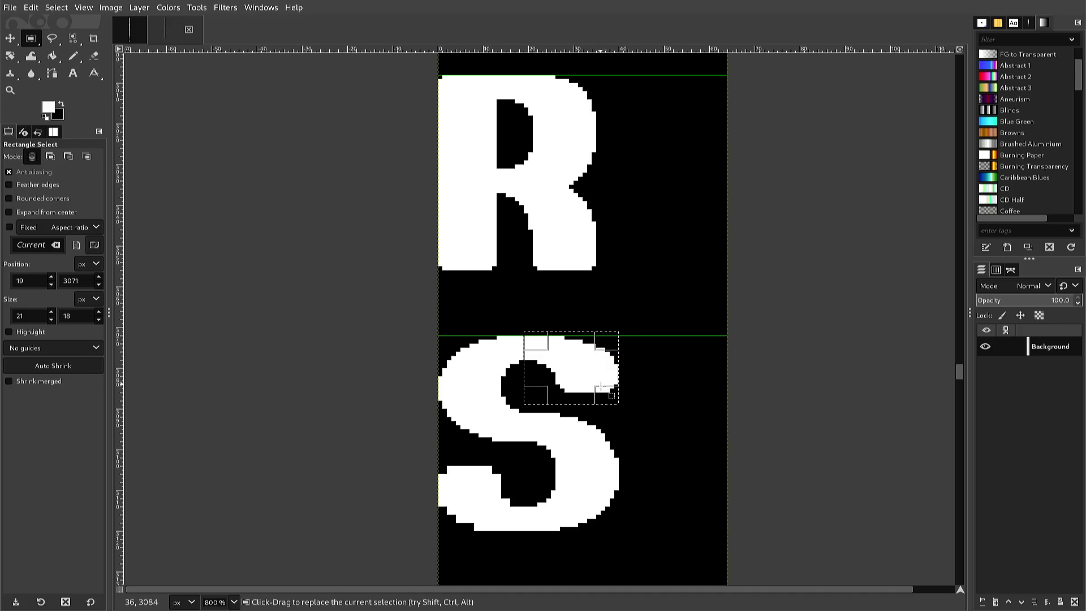
key(ctrl+c)
key(ctrl+v)
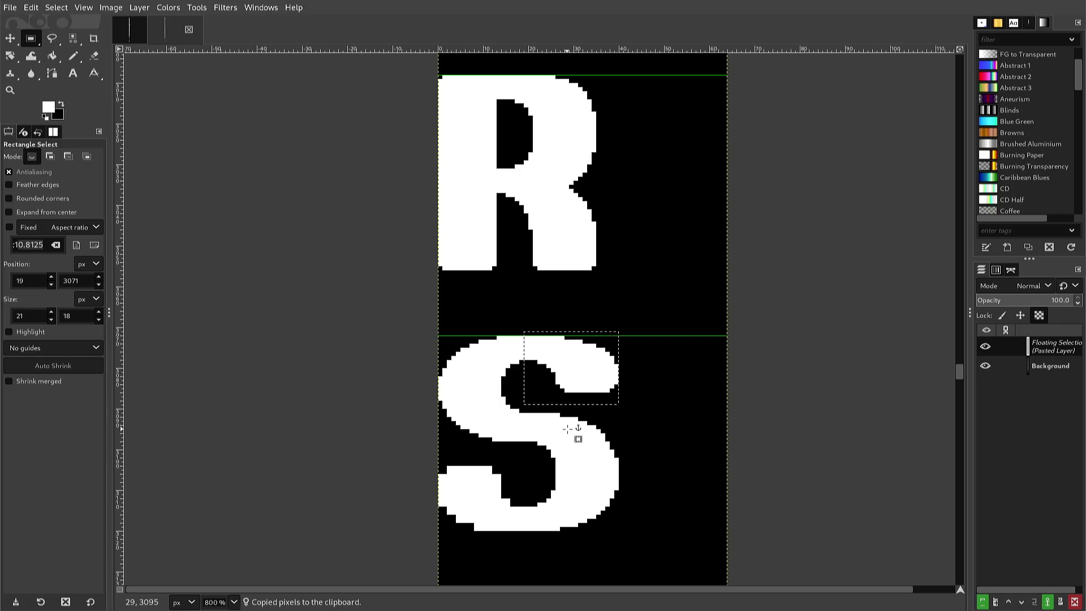
key(alt+l)
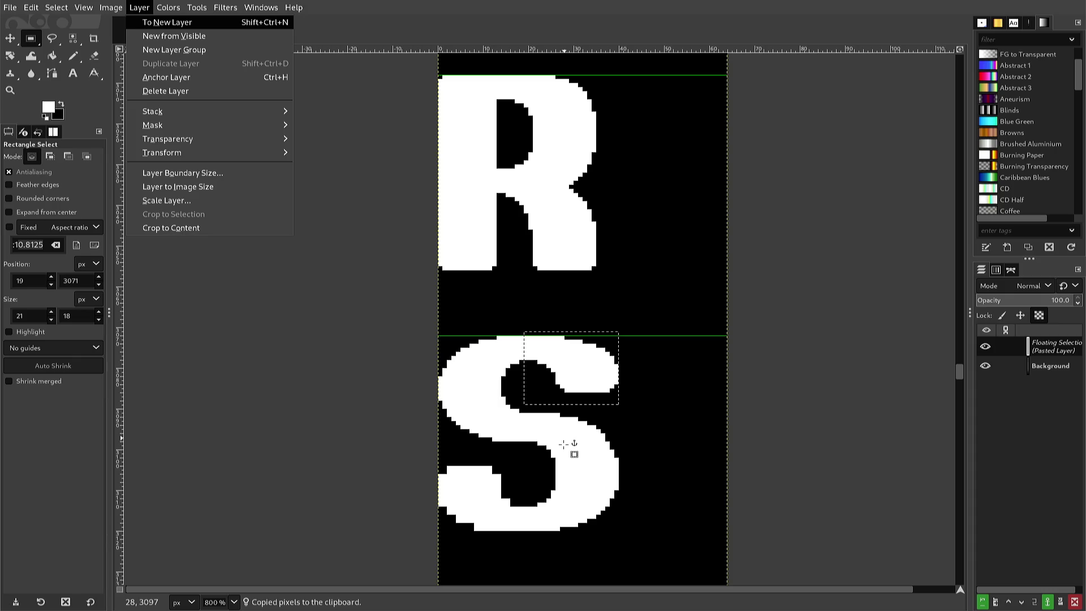
key(t)
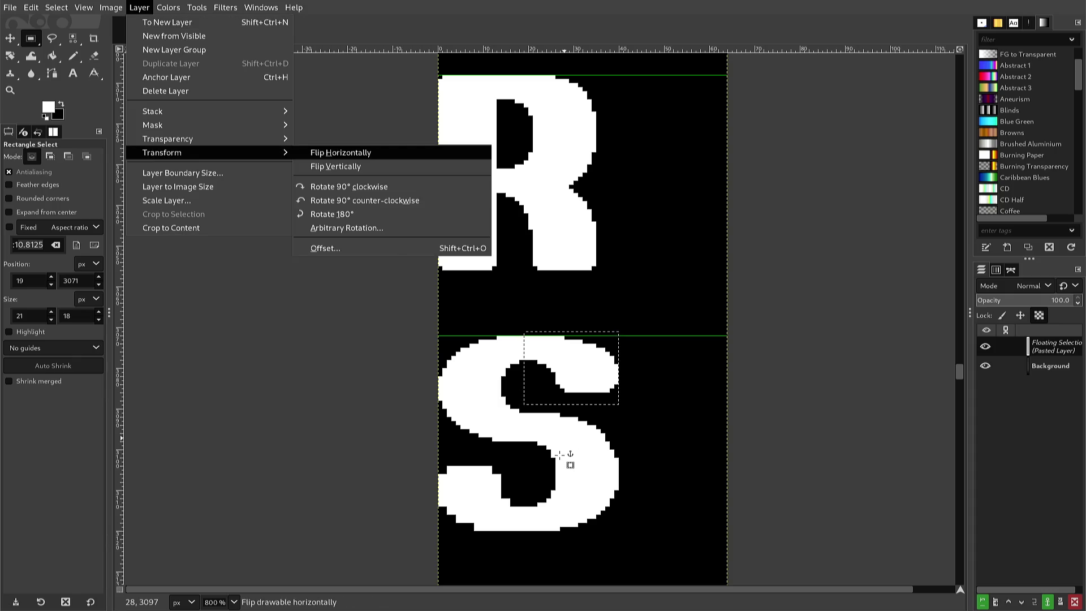
key(Down)
key(Down)
key(Down)
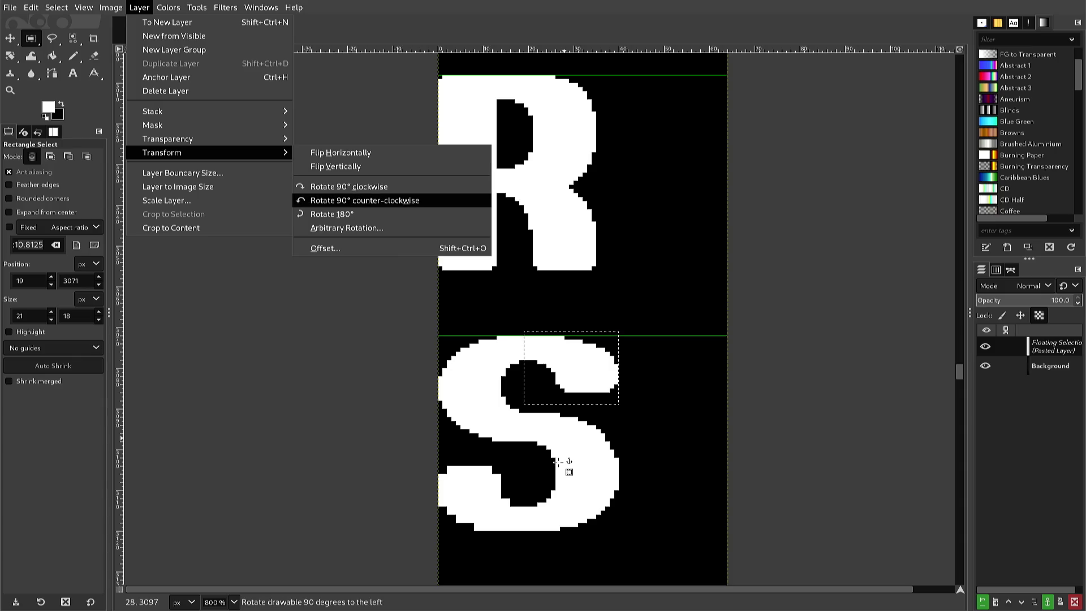
key(Return)
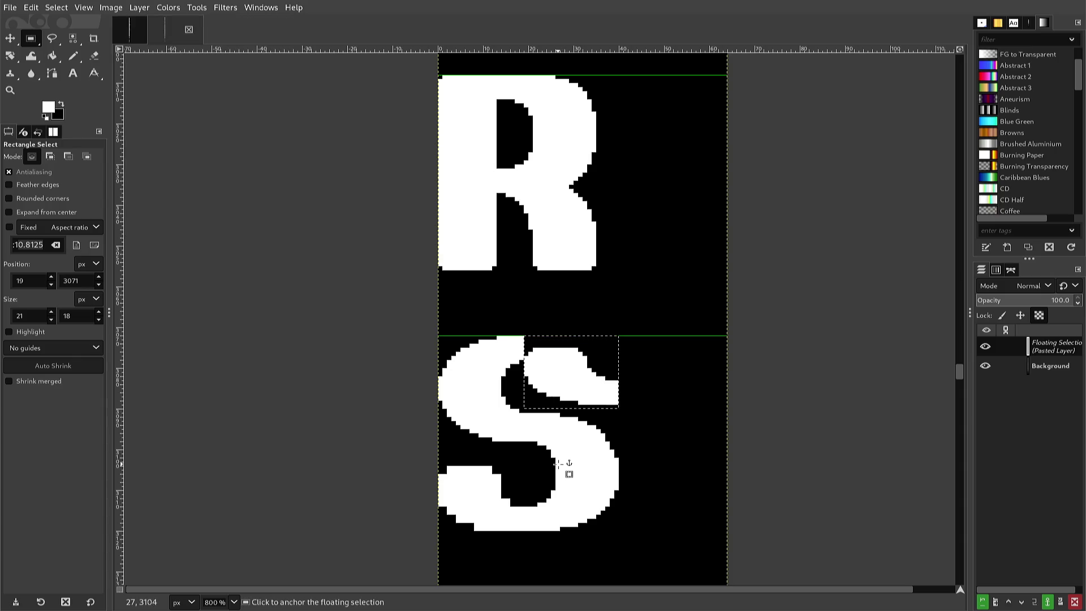
Position the rotated piece over the S's bottom-left end and anchor it.
key(Down)
key(Down)
key(Down)
key(Left)
key(Left)
key(Left)
key(Left)
key(Up)
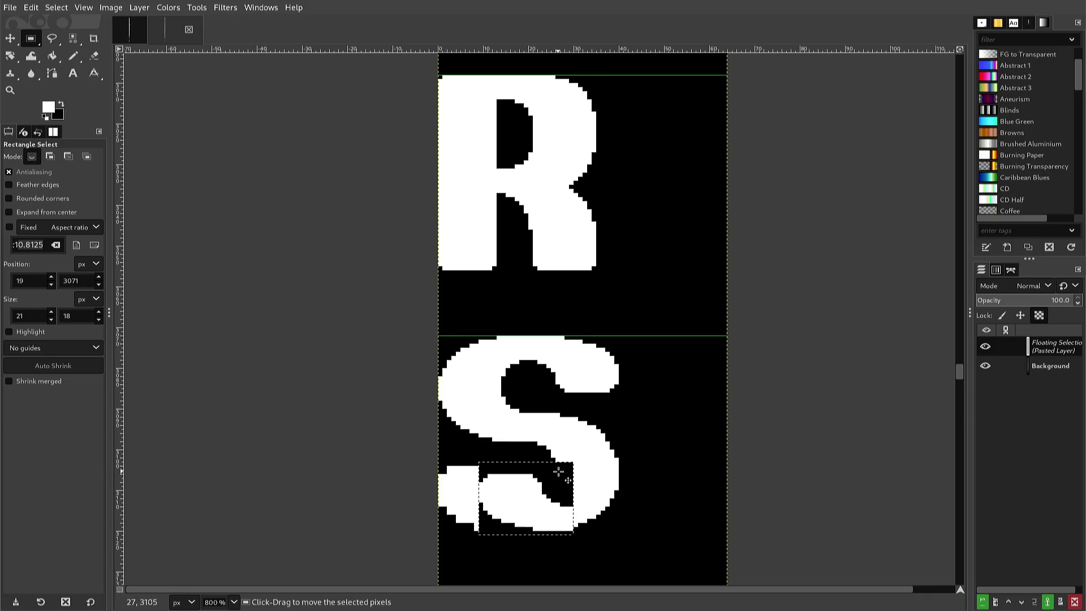
key(Left)
key(Left)
key(Left)
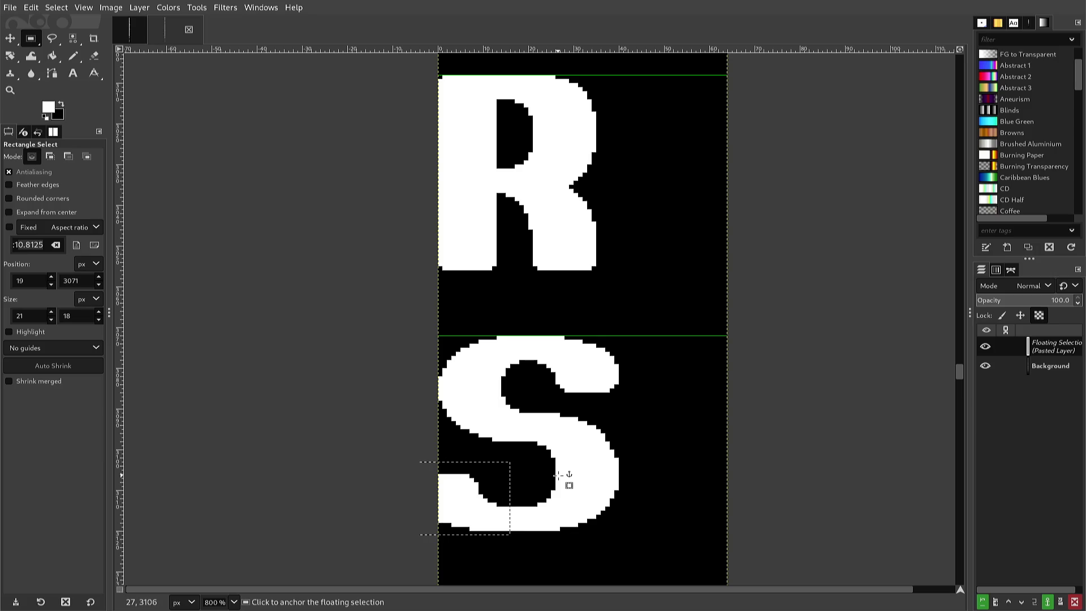
key(Right)
key(Right)
key(Right)
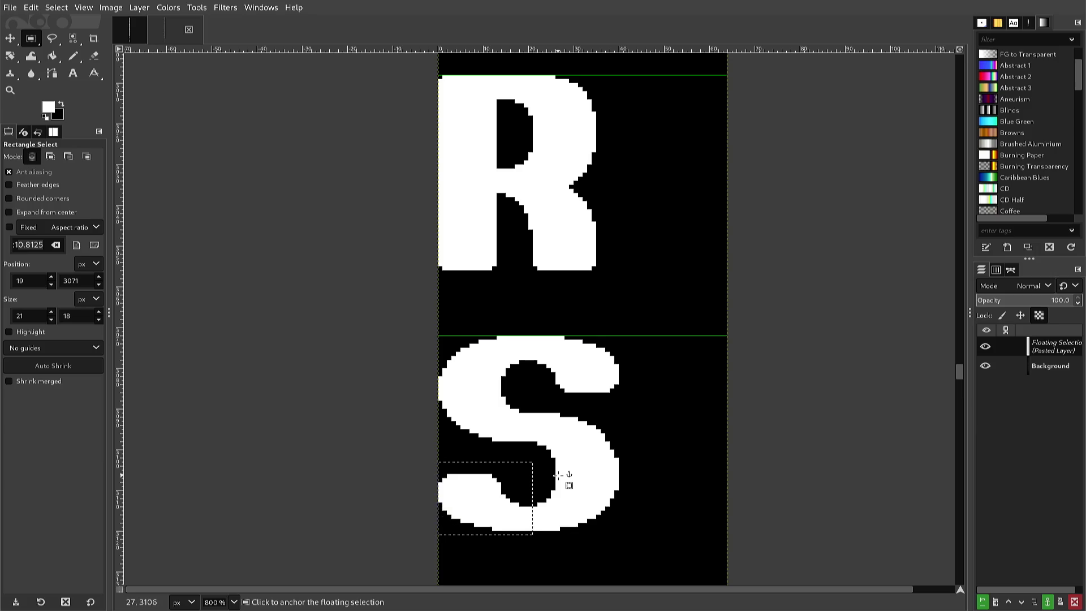
key(Left)
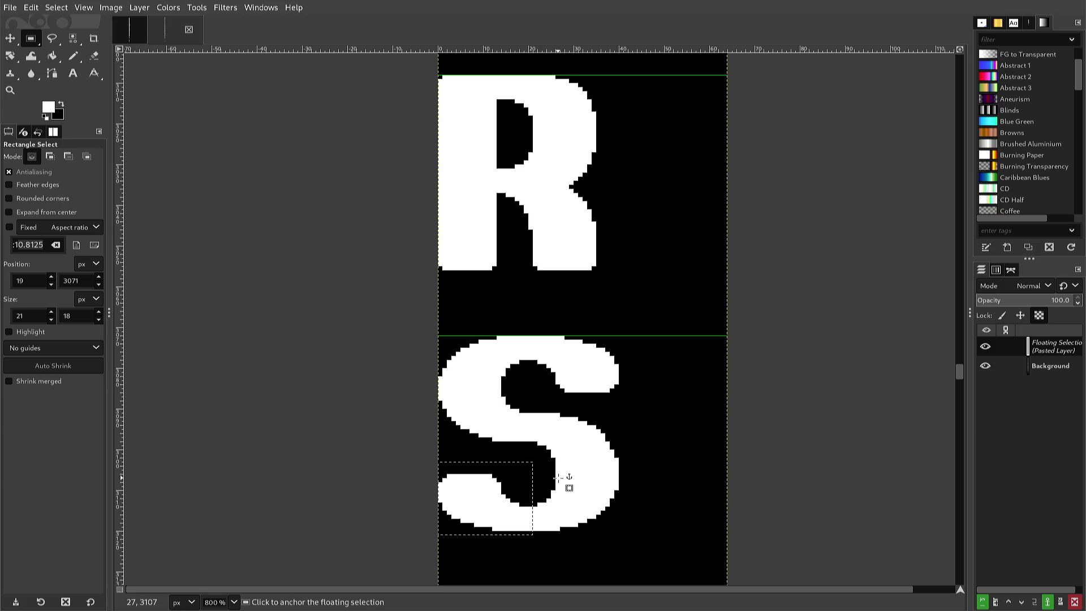
click(557, 478)
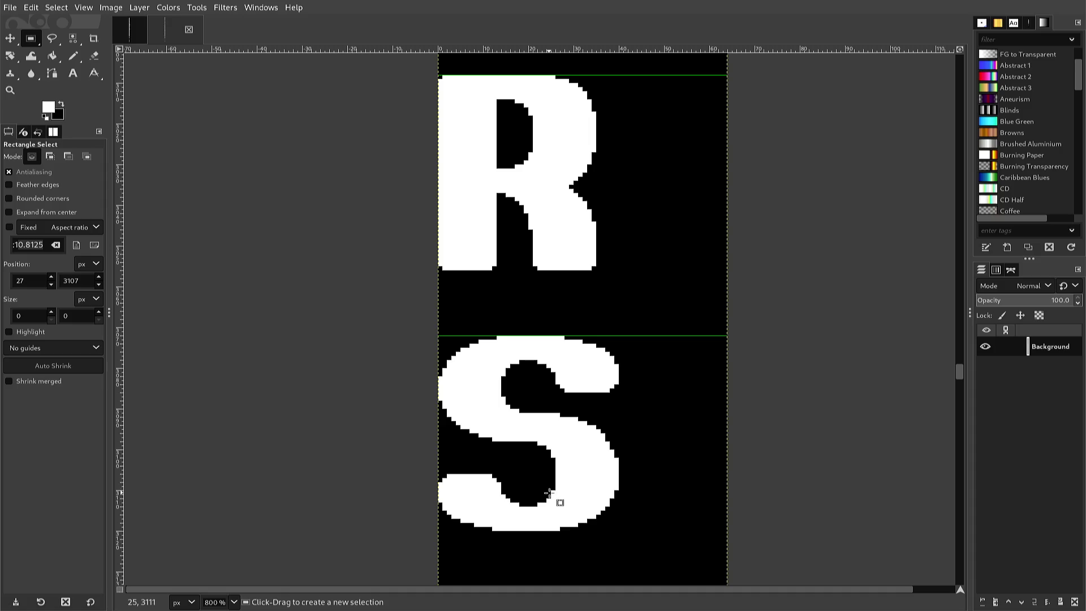
Pencil a white pixel into the T stem's bottom corner, then sample black as paint colour.
scroll(548, 493, down, 3)
scroll(549, 493, down, 3)
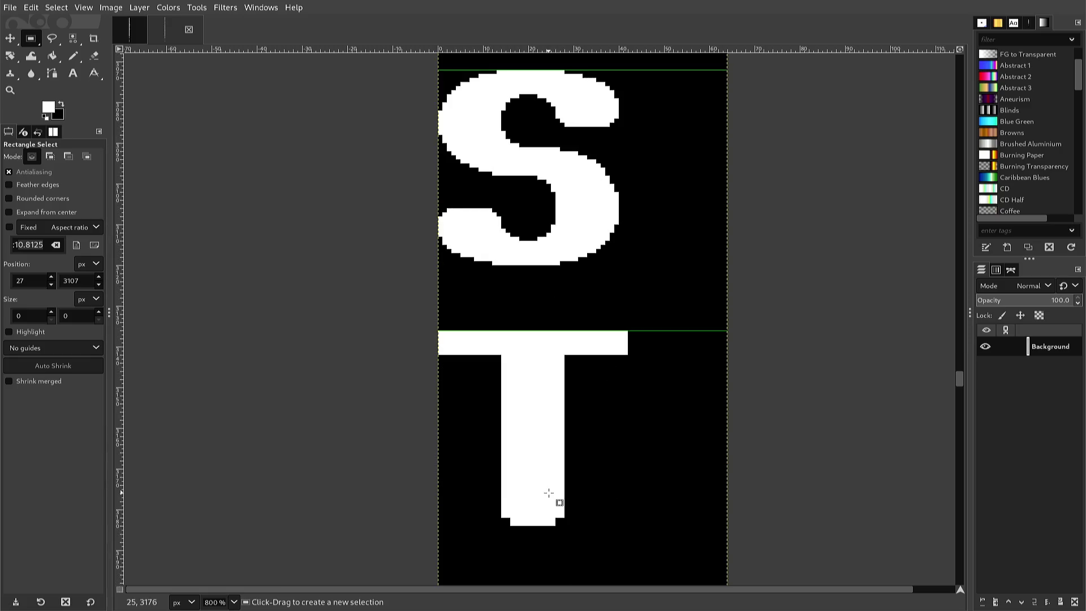
key(n)
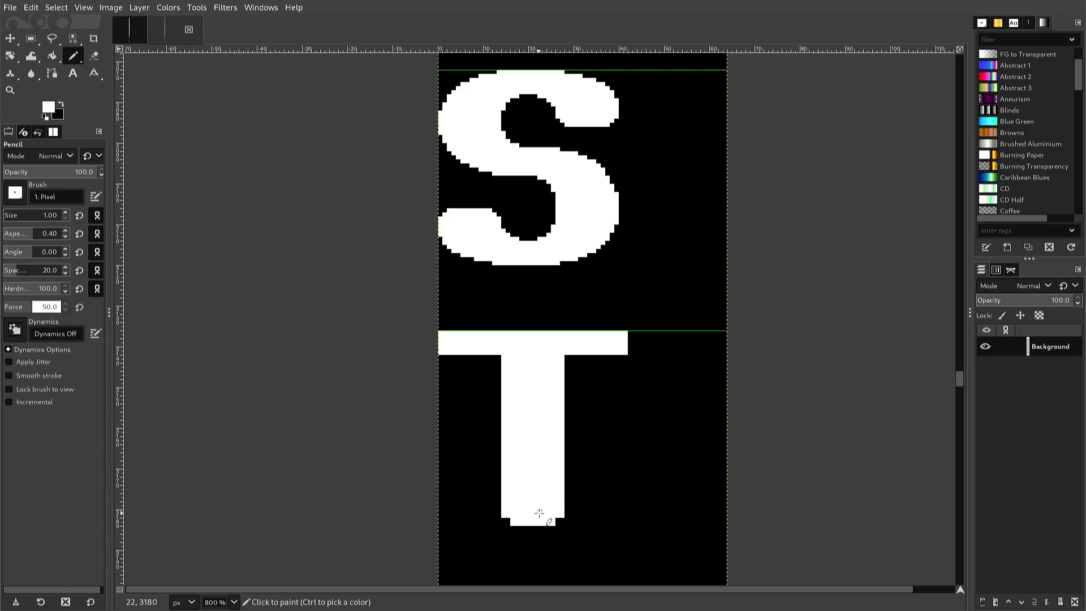
key(ctrl)
click(558, 520)
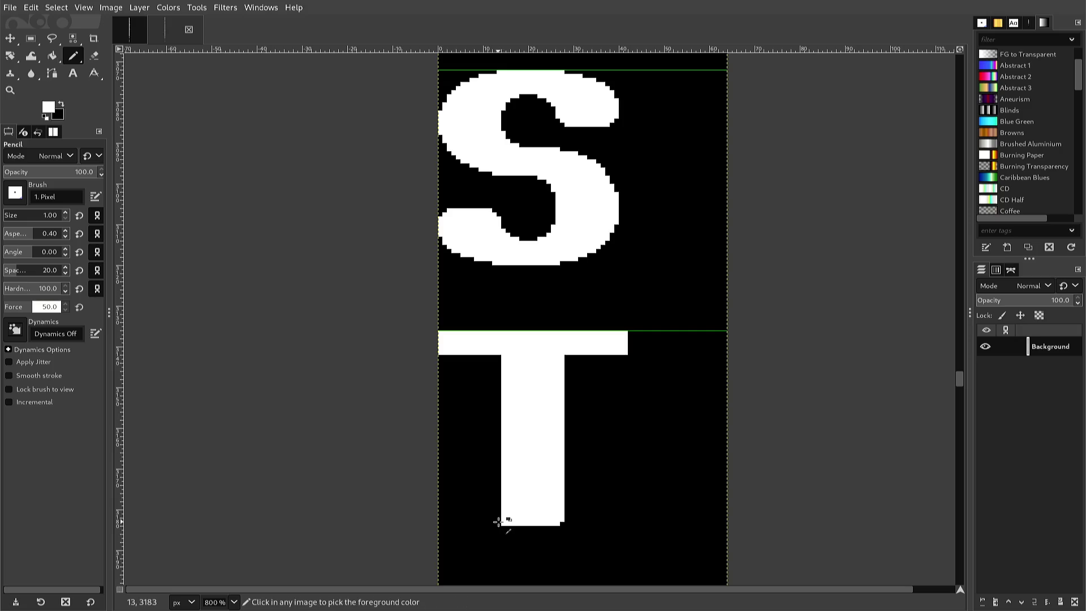
ctrl+click(500, 521)
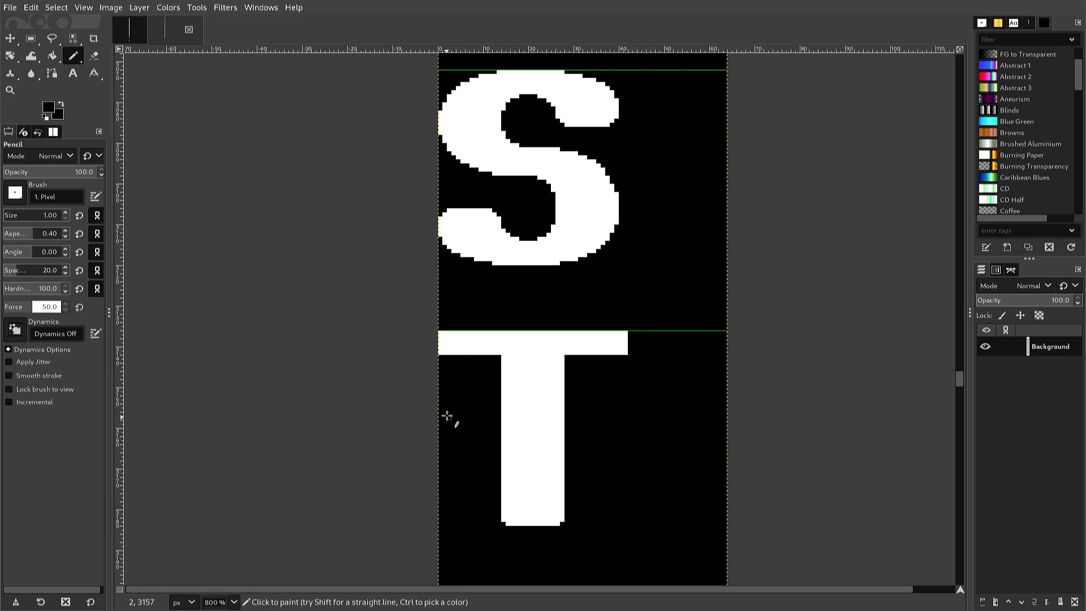
scroll(453, 362, up, 3)
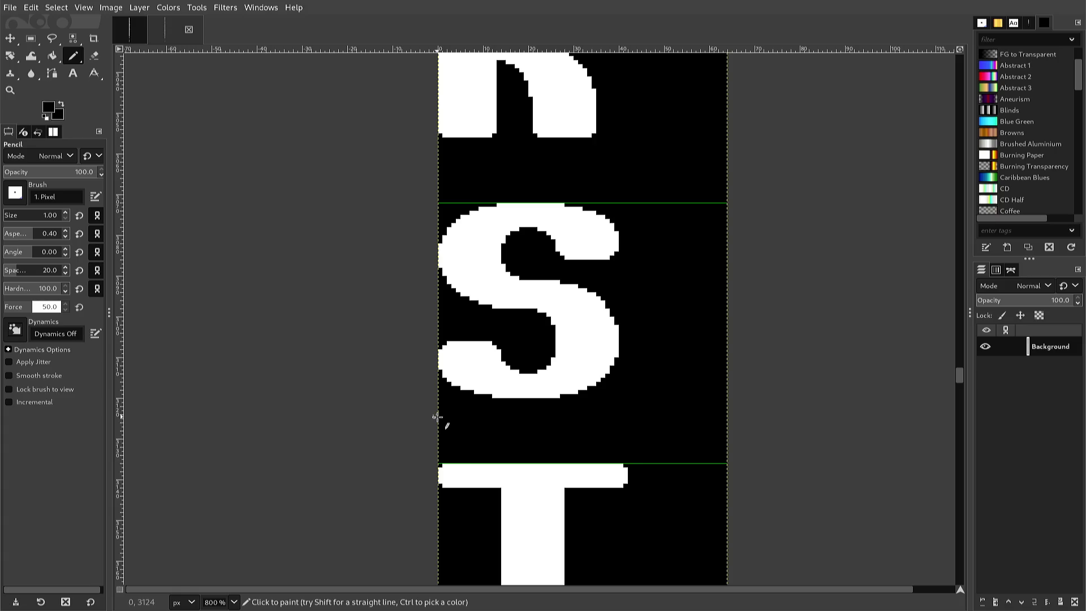
Paint white steps into the U's inner bottom-left curve, then a black pixel on its left edge.
scroll(437, 418, down, 3)
scroll(436, 418, down, 3)
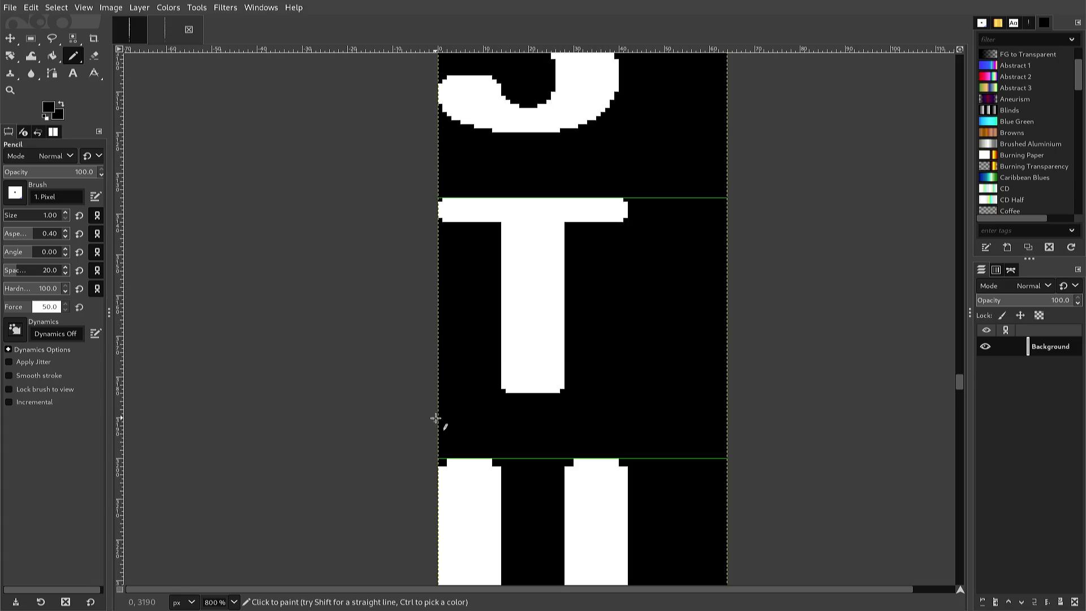
scroll(436, 418, down, 3)
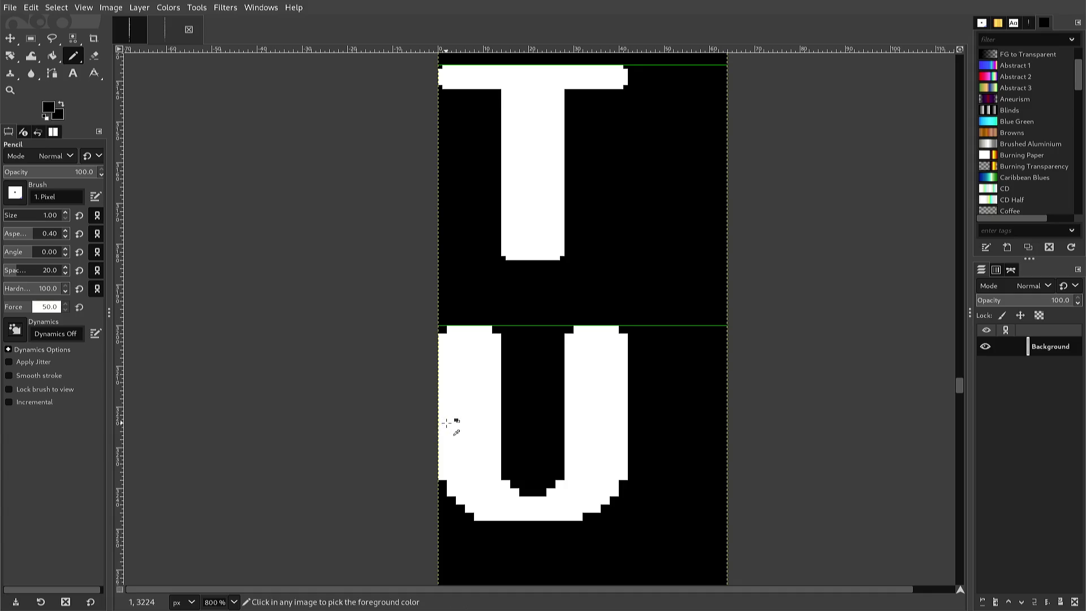
ctrl+click(447, 418)
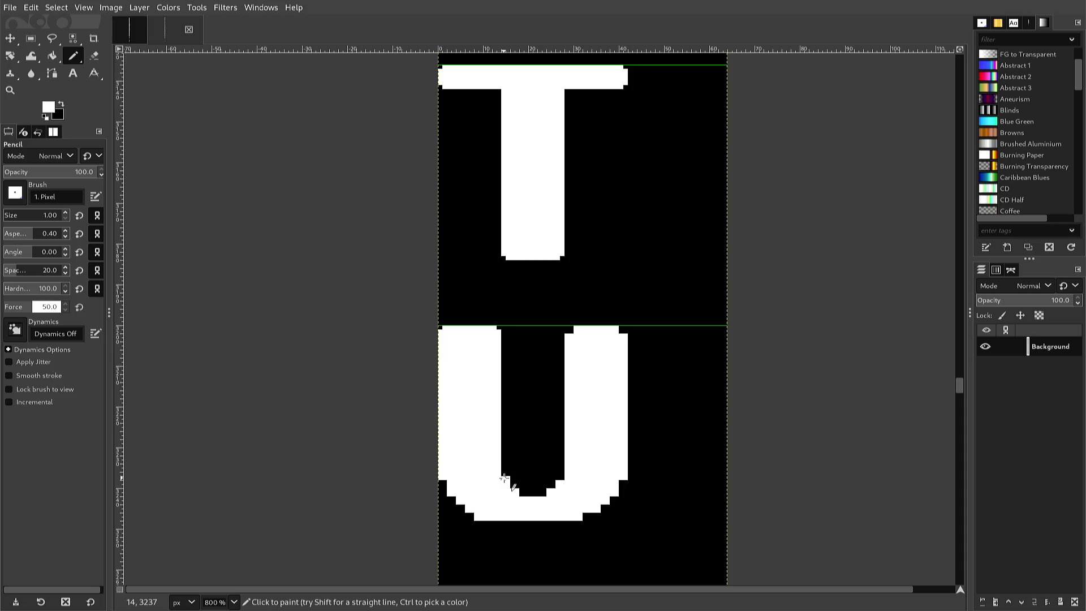
key(ctrl)
drag(504, 476, 503, 486)
ctrl+click(473, 516)
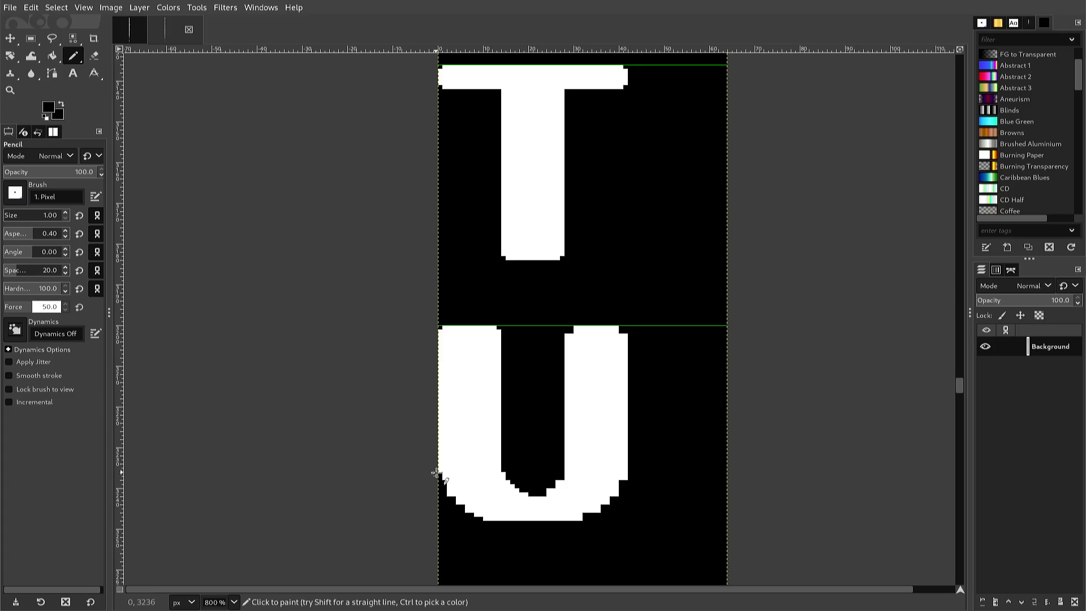
click(438, 474)
Trim the U's outer lower-left curve into a stepped edge, comparing it with the V below.
key(ctrl)
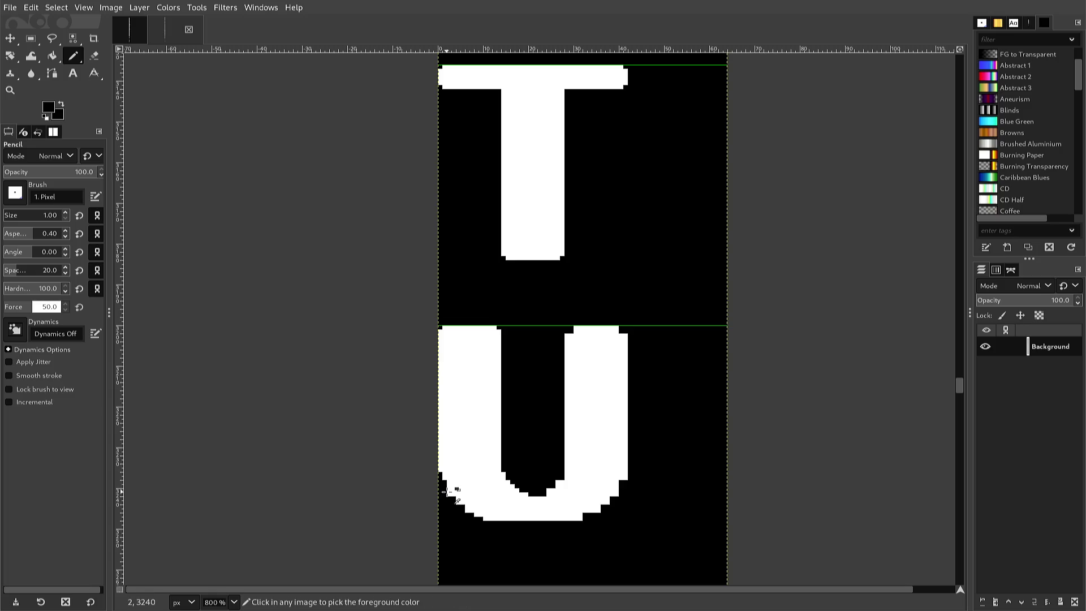
ctrl+click(446, 492)
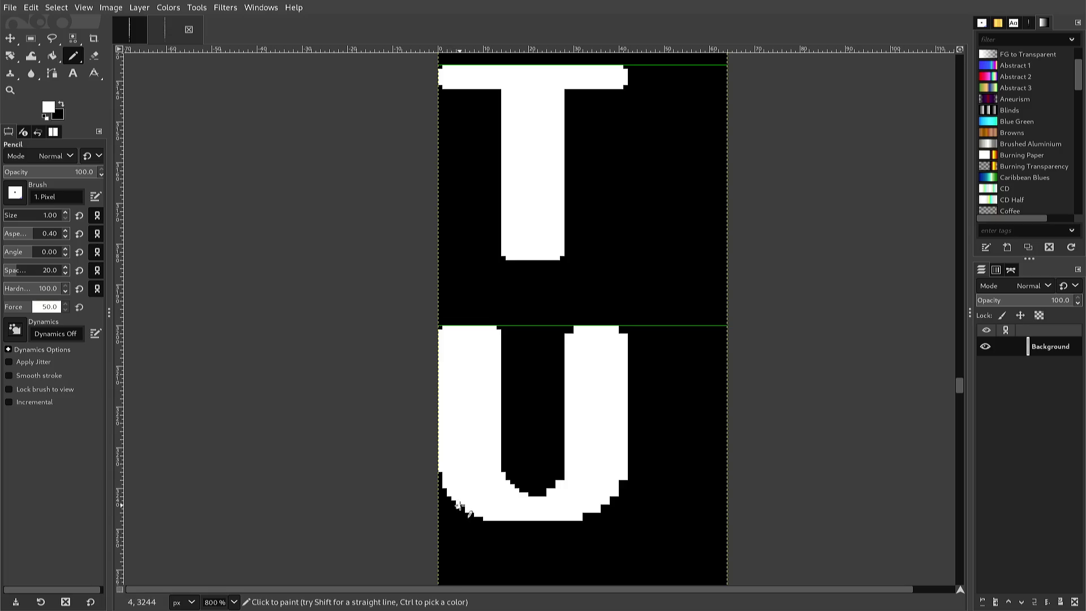
key(ctrl)
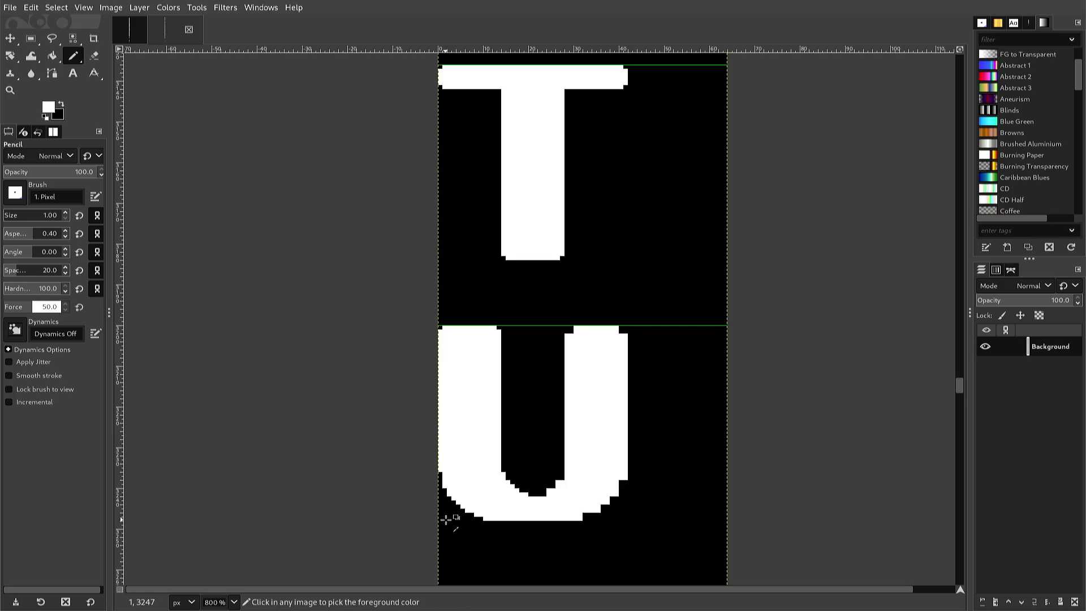
ctrl+click(446, 519)
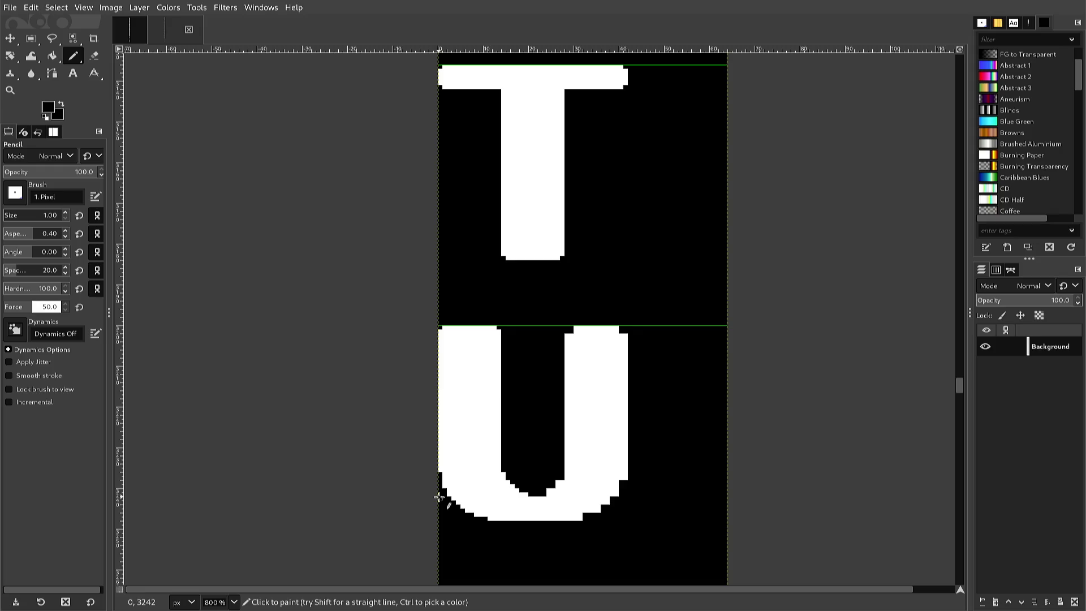
scroll(438, 497, down, 3)
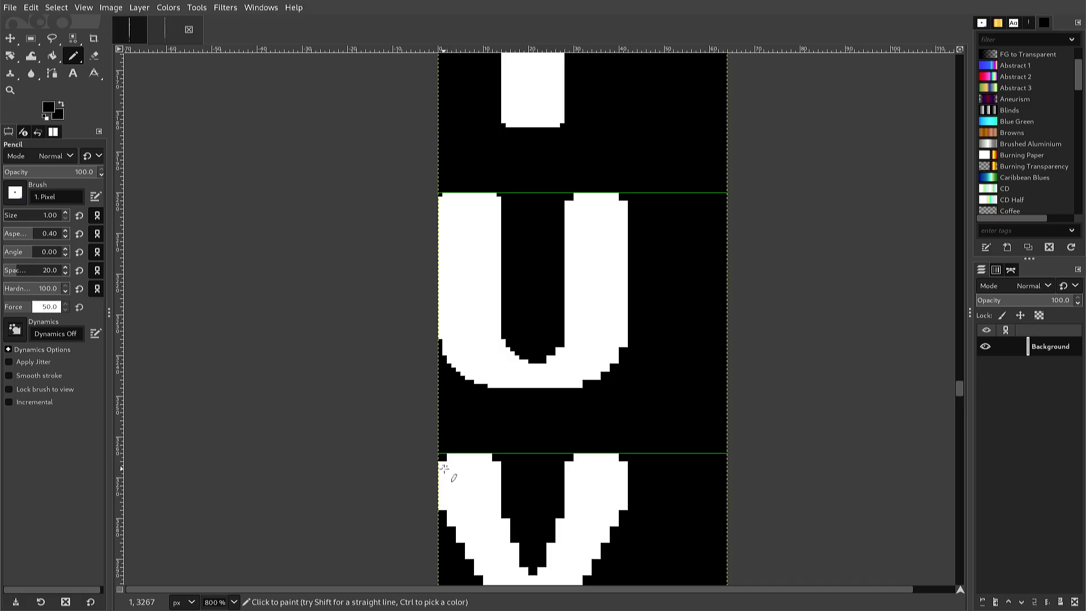
scroll(440, 458, up, 3)
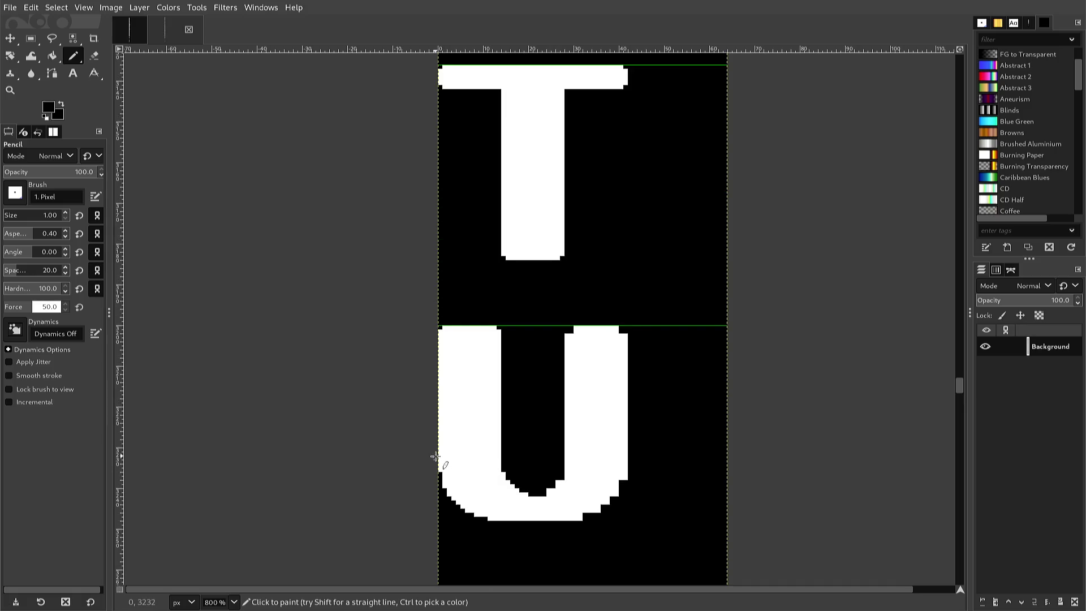
key(r)
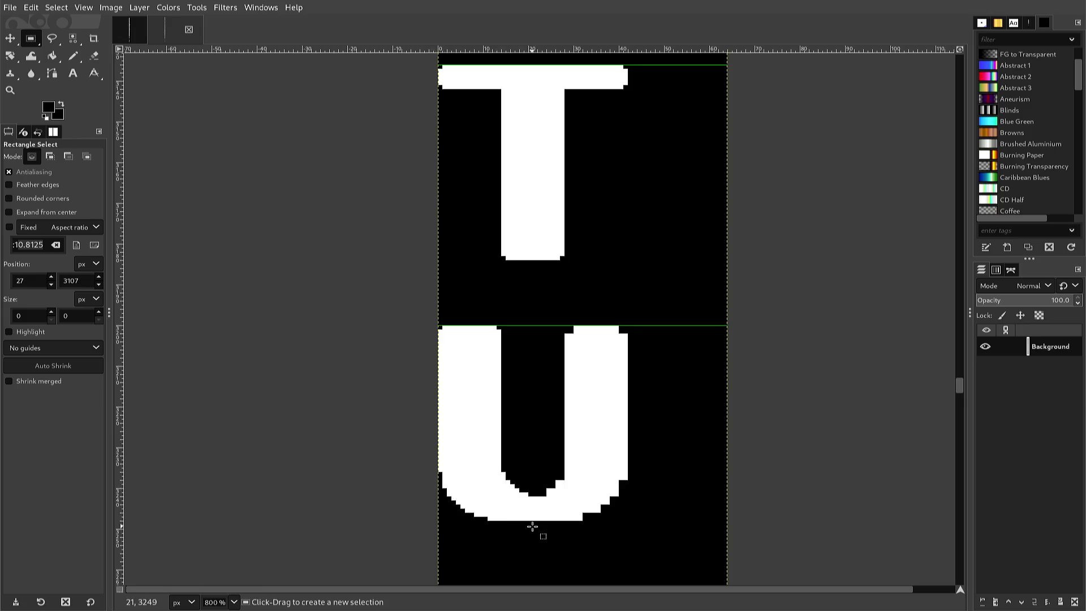
Copy the U's left half and flip the pasted copy horizontally.
mouse_move(537, 524)
mouse_down()
mouse_move(456, 484)
mouse_move(426, 454)
mouse_move(430, 317)
mouse_up()
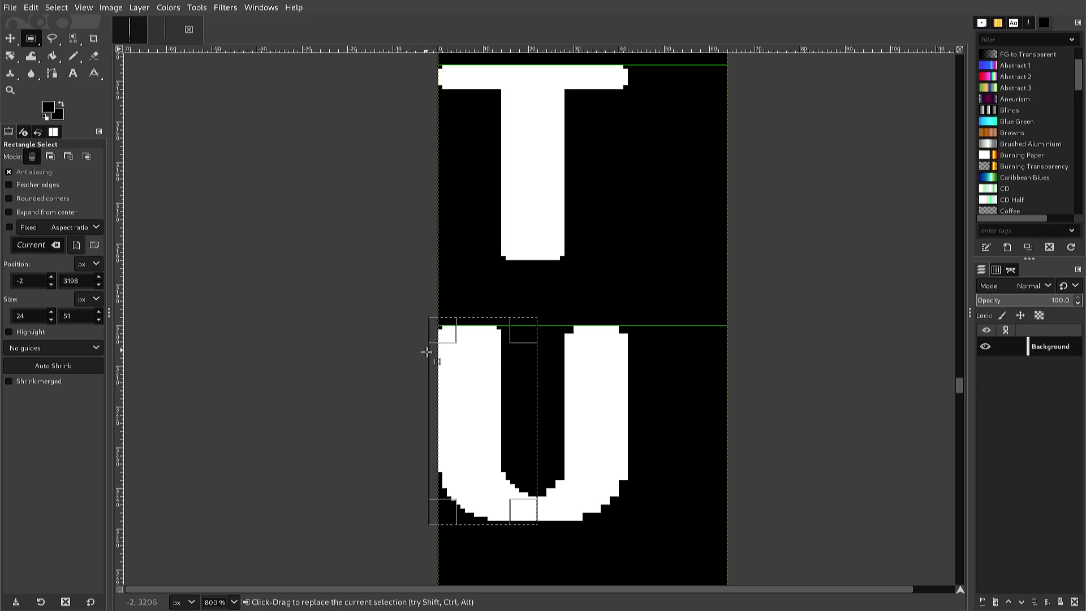
key(ctrl+c)
key(ctrl+v)
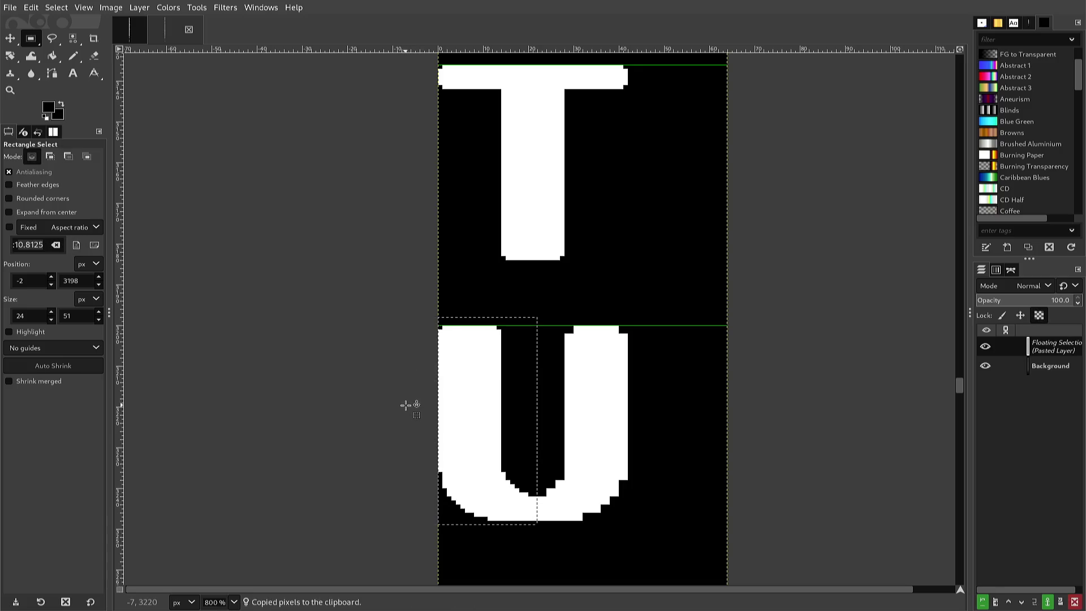
drag(405, 407, 395, 436)
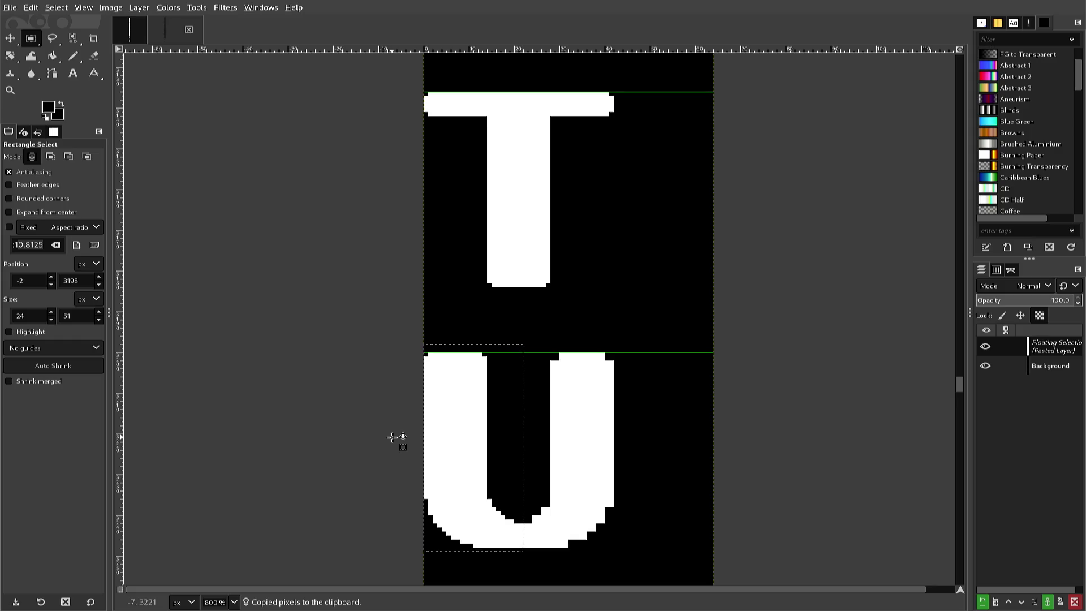
key(alt+l)
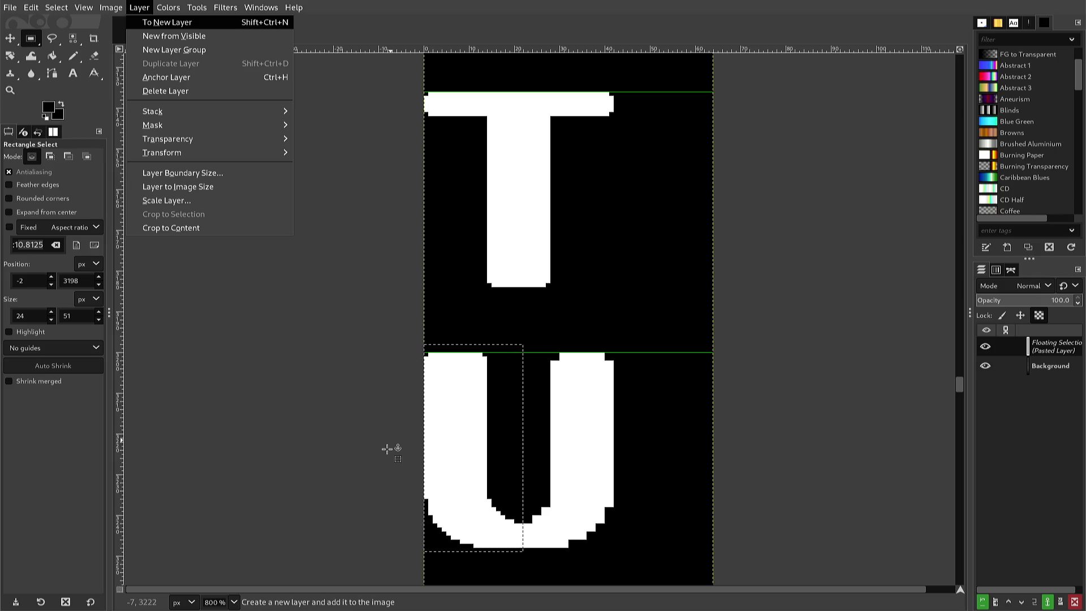
key(t)
key(Return)
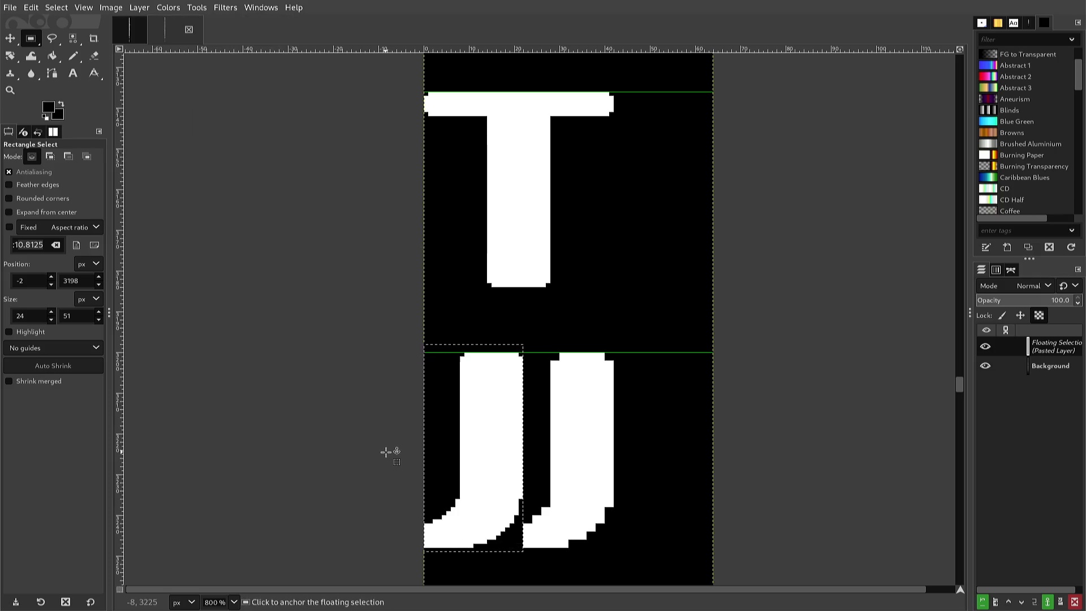
Nudge the mirrored half into place as the U's right side and anchor it.
key(Right)
key(Right)
key(Right)
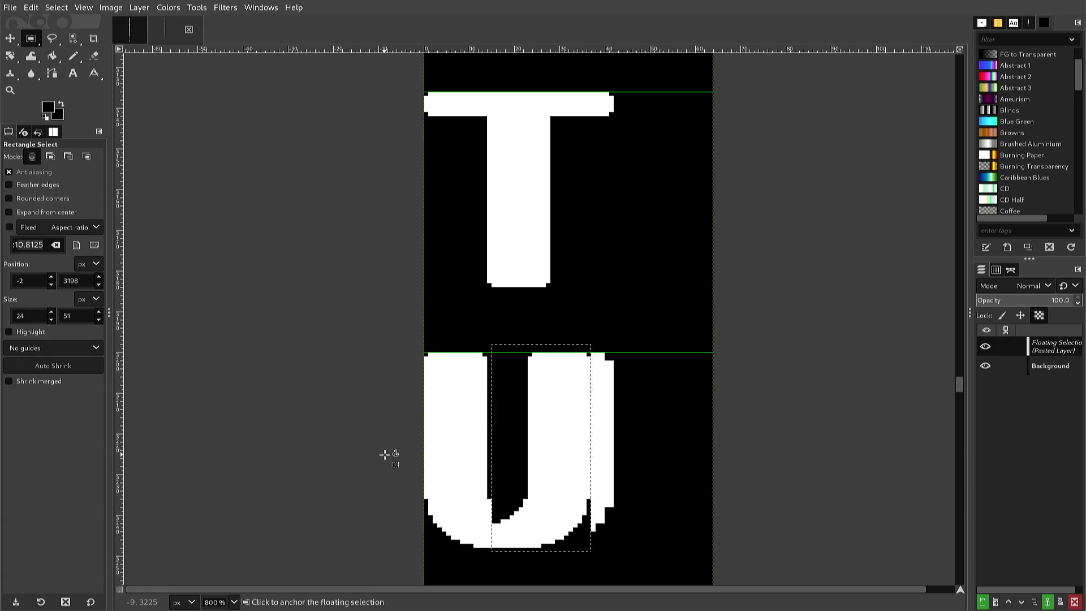
key(Left)
key(Left)
key(Left)
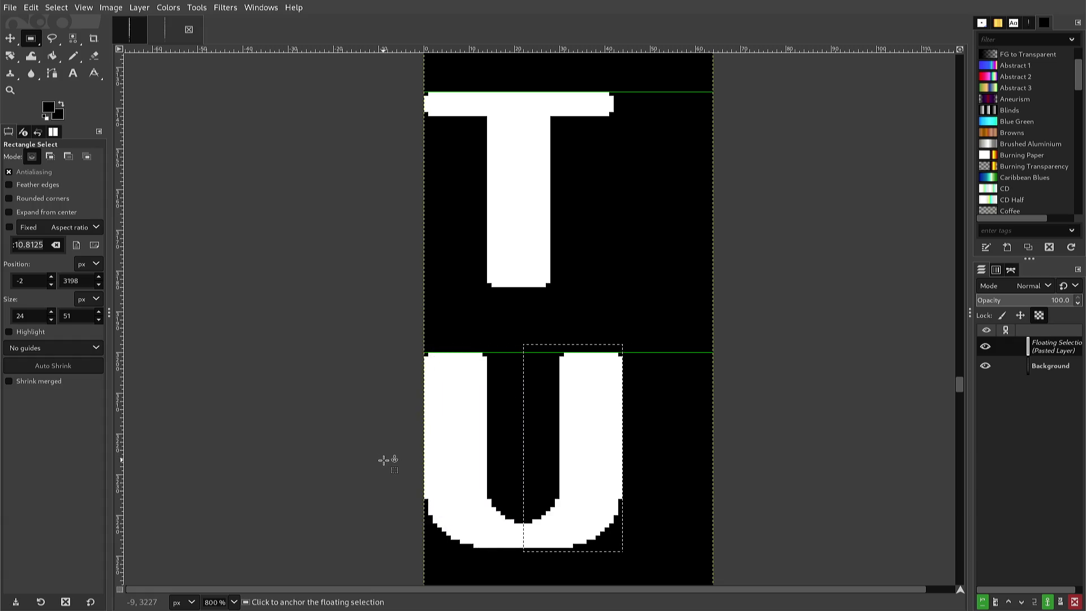
key(Left)
key(Left)
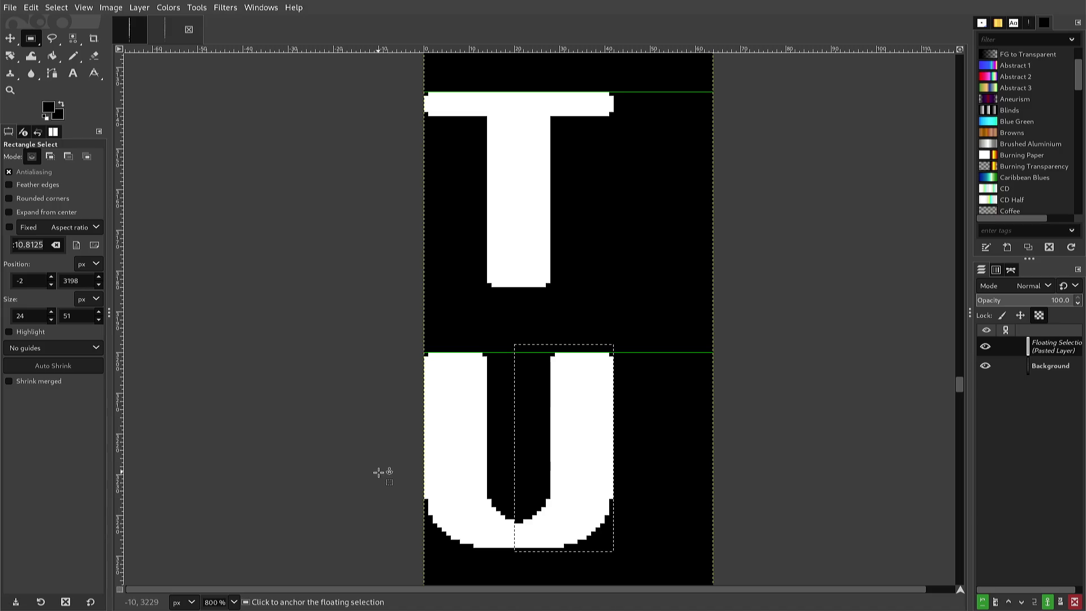
key(Right)
key(Right)
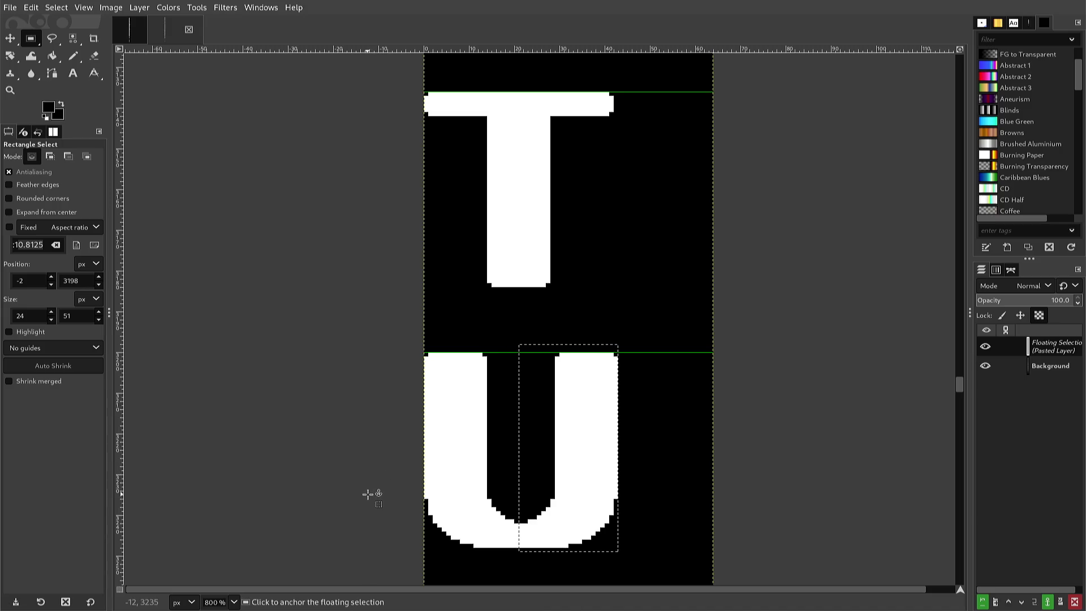
key(Right)
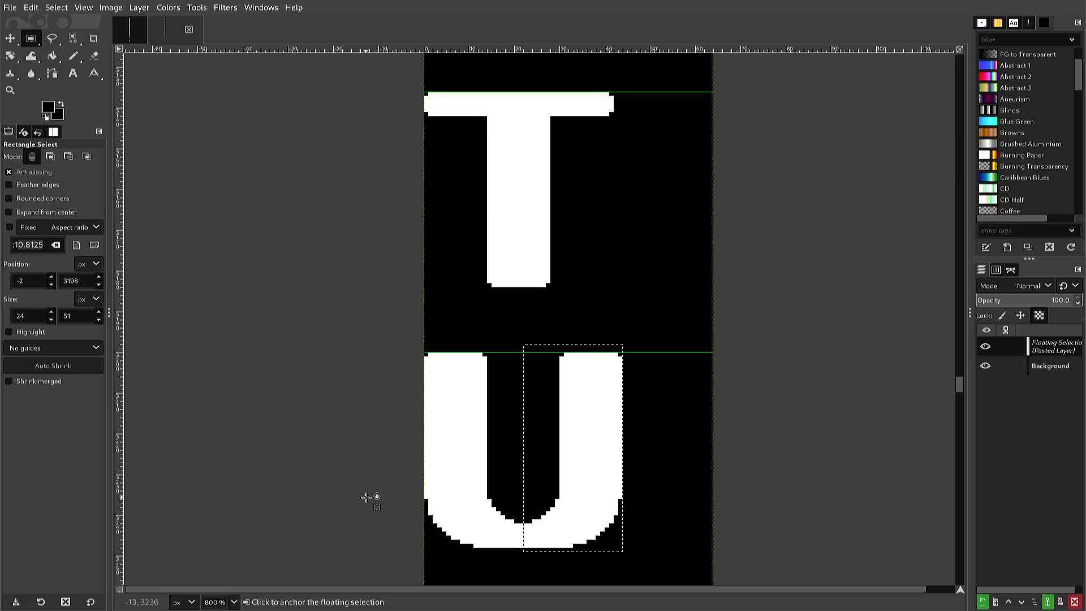
key(Left)
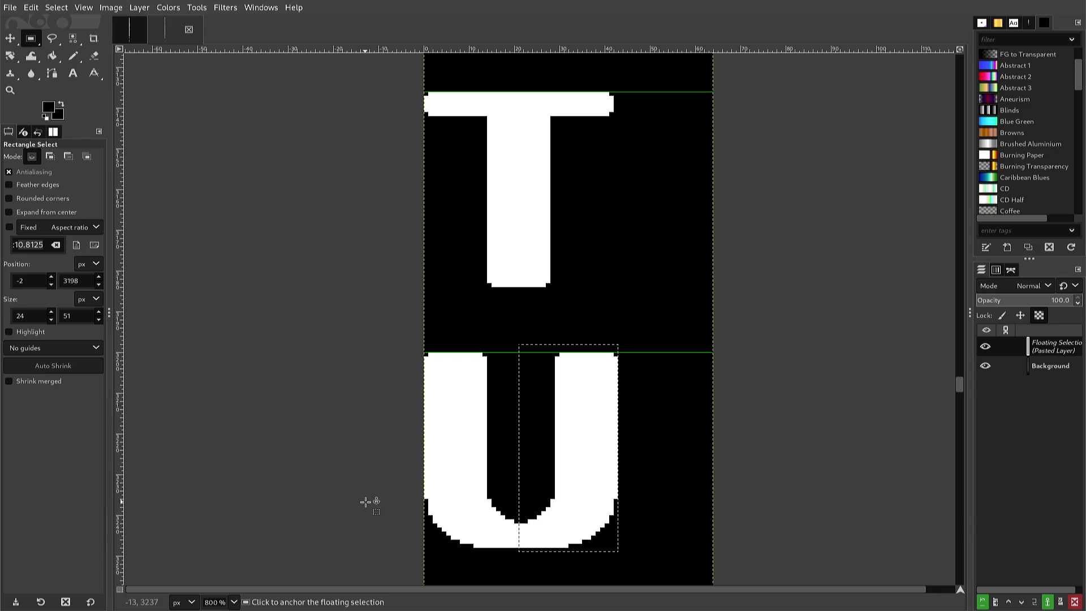
click(365, 501)
click(366, 502)
scroll(365, 502, down, 2)
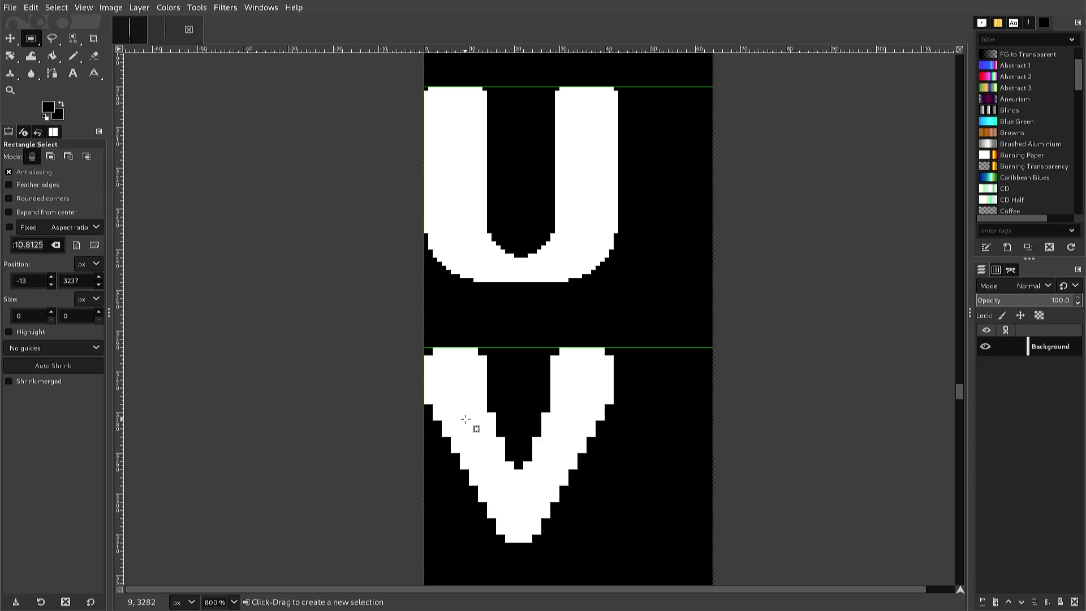
Scroll to the V and try Ctrl-click selection subtractions near its point.
scroll(465, 418, down, 3)
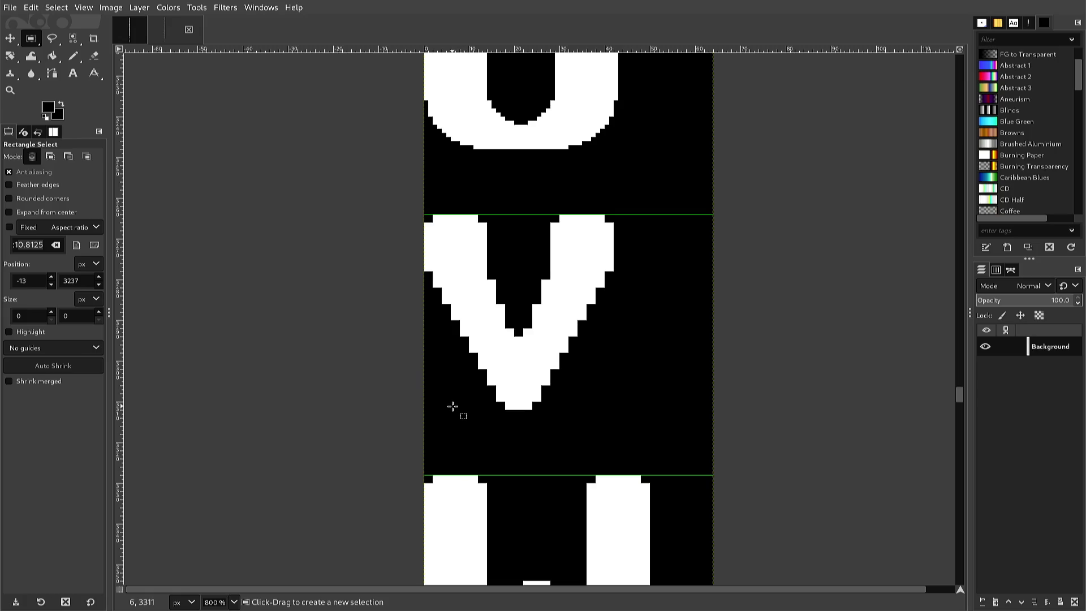
ctrl+click(498, 392)
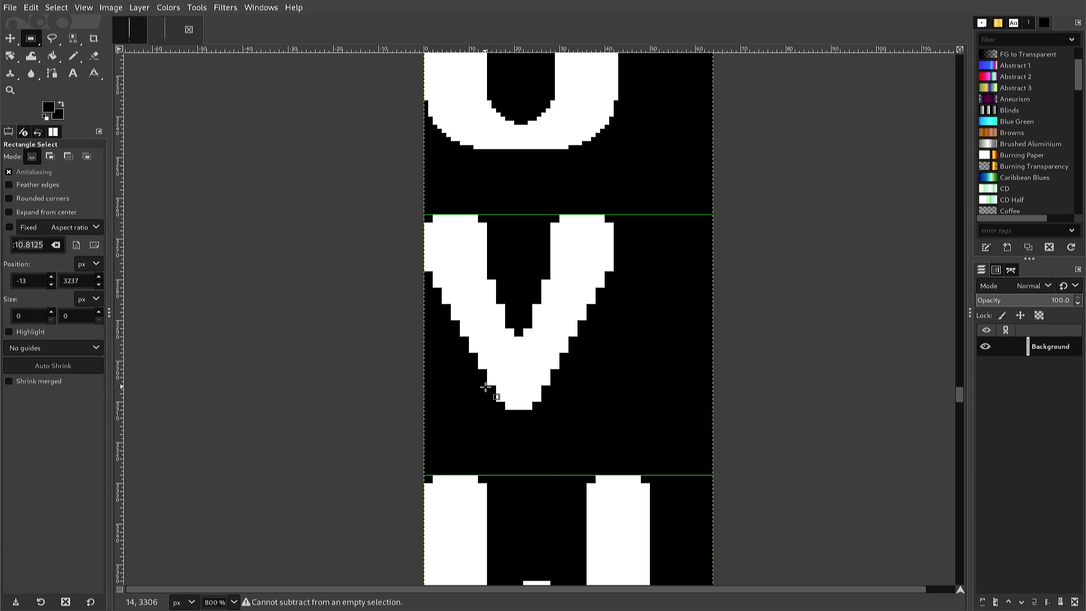
click(492, 391)
drag(493, 392, 498, 390)
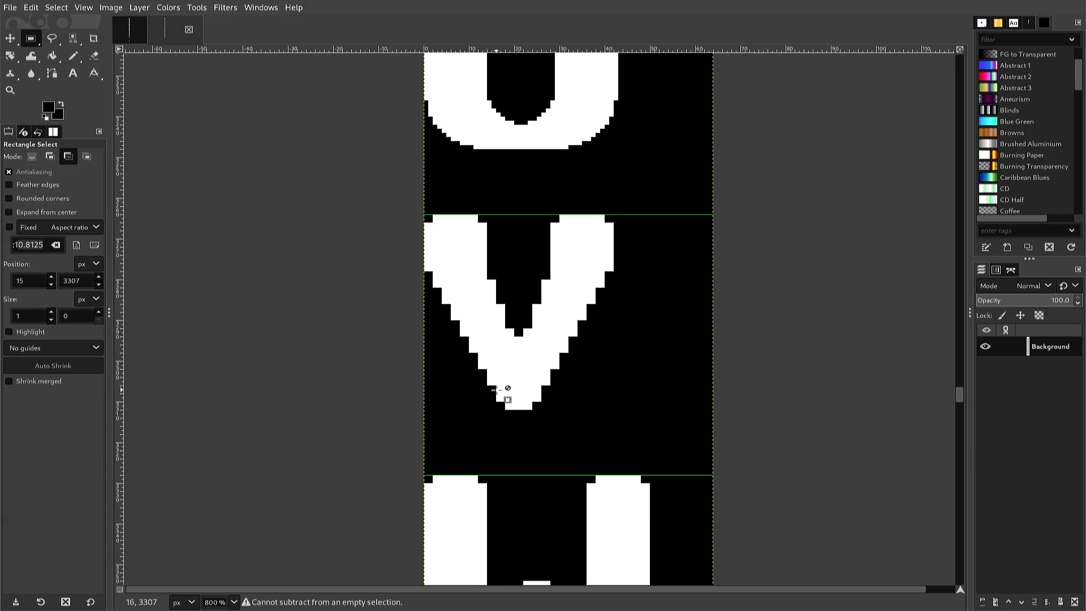
key(ctrl)
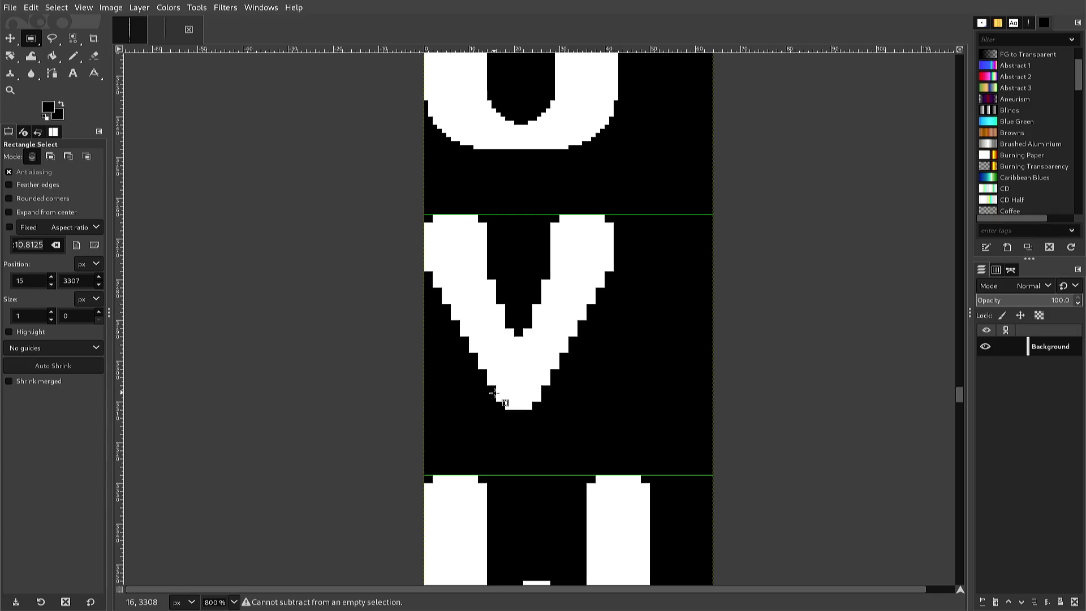
key(ctrl)
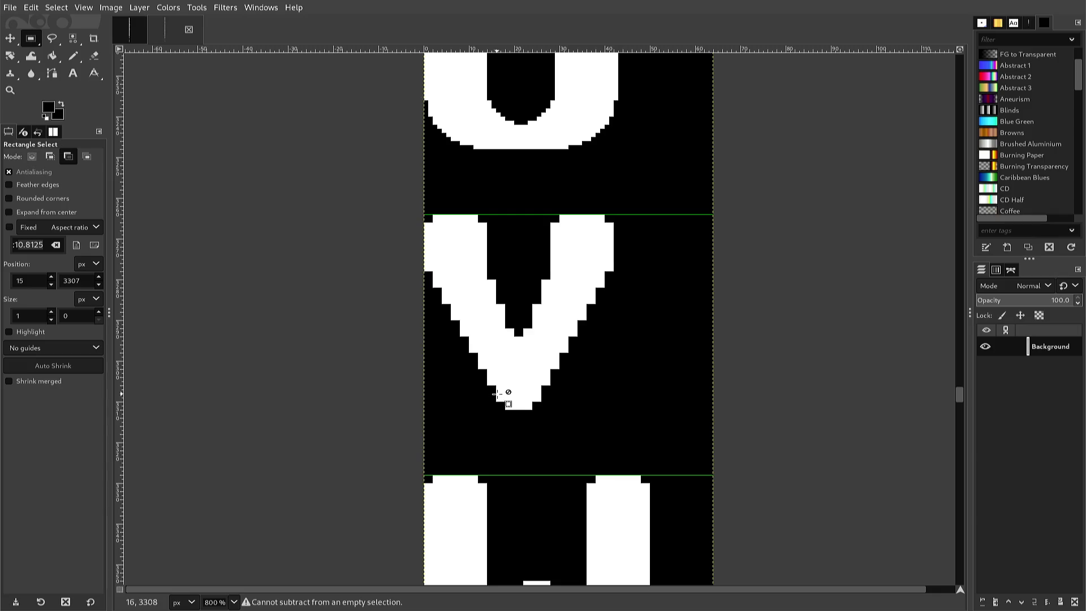
Sample white from the V and pencil one pixel beside its lower left edge.
key(n)
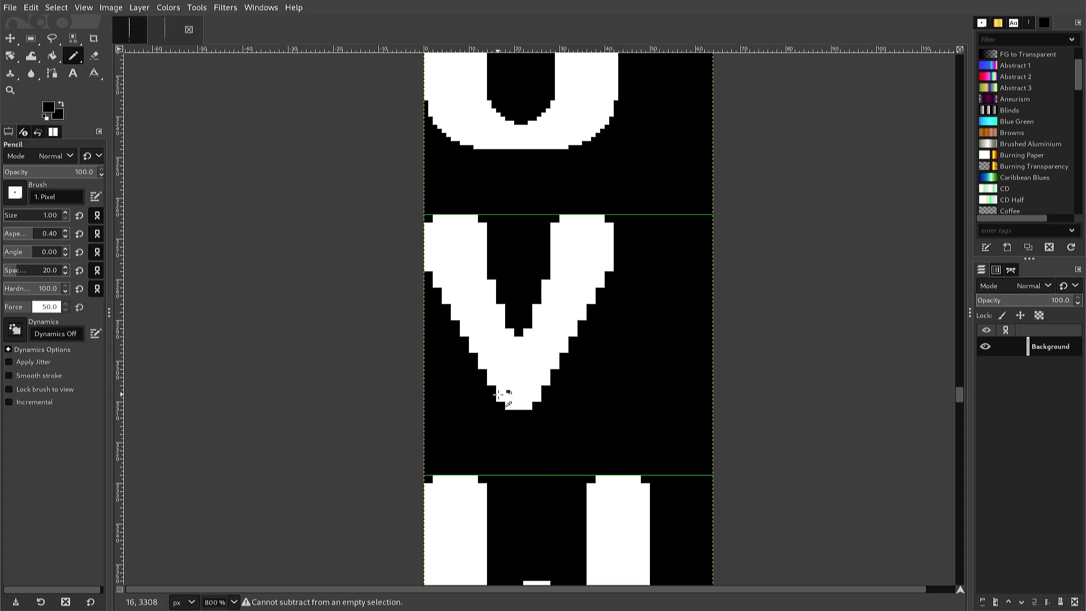
ctrl+click(497, 395)
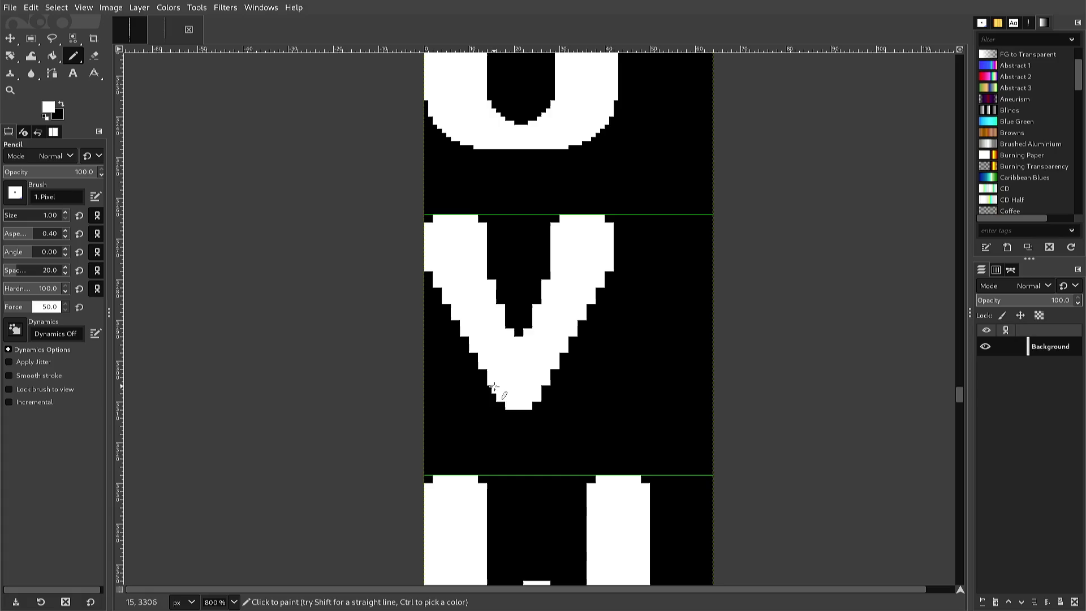
click(484, 375)
scroll(485, 374, up, 3)
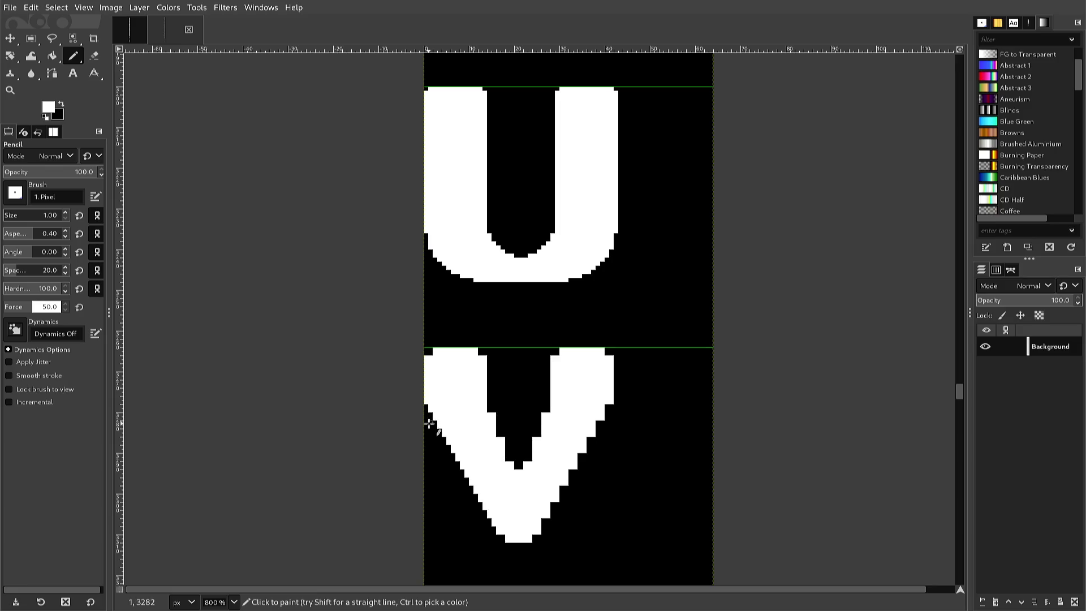
Paint the V's stray leftmost white column black, resampling black and white as needed.
ctrl+click(429, 426)
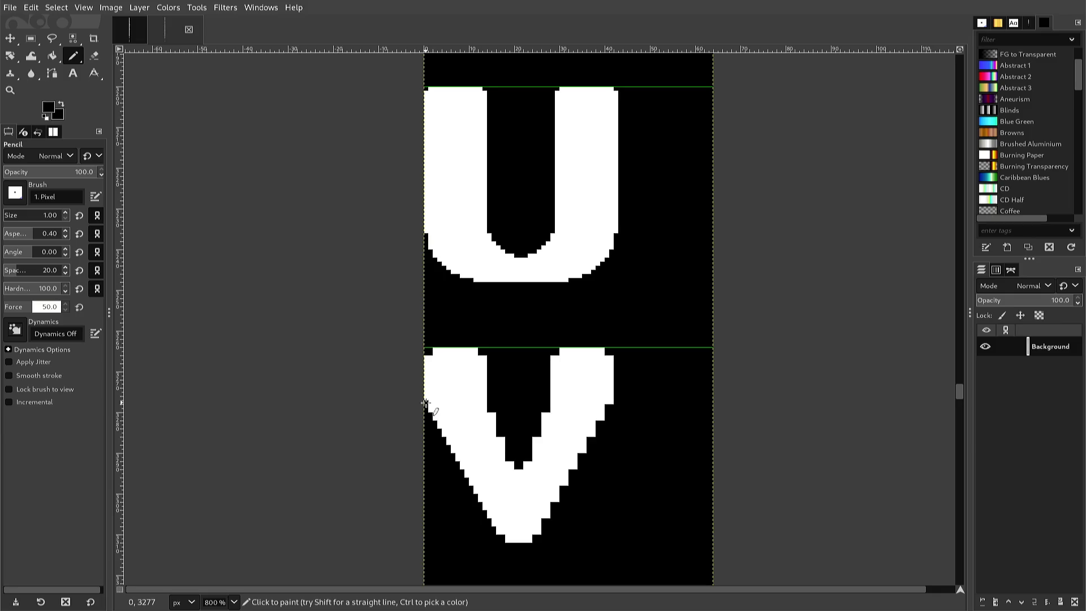
drag(426, 404, 424, 424)
ctrl+click(502, 529)
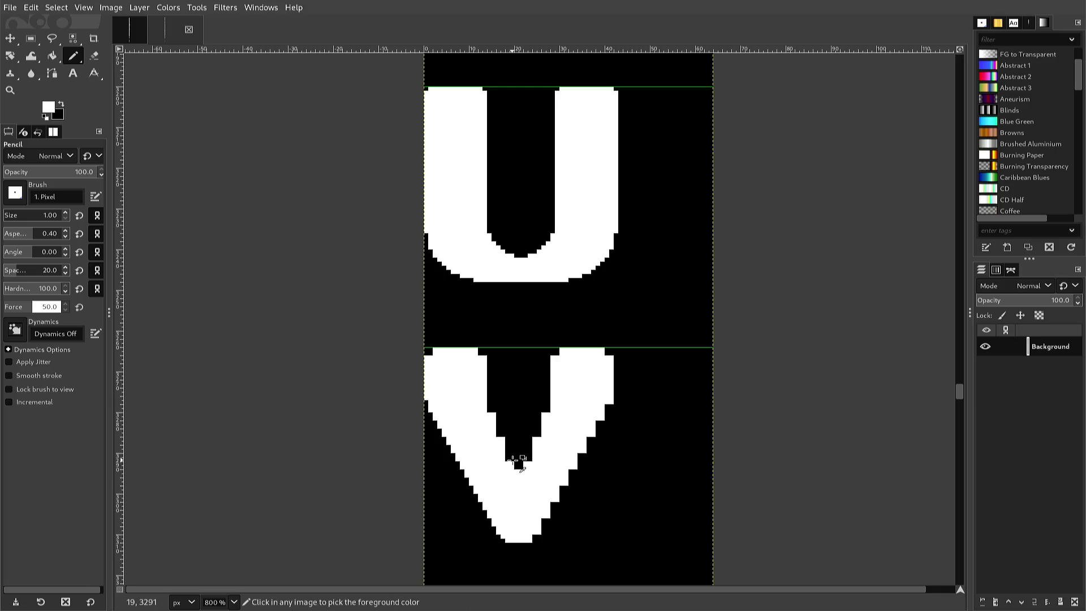
ctrl+click(512, 460)
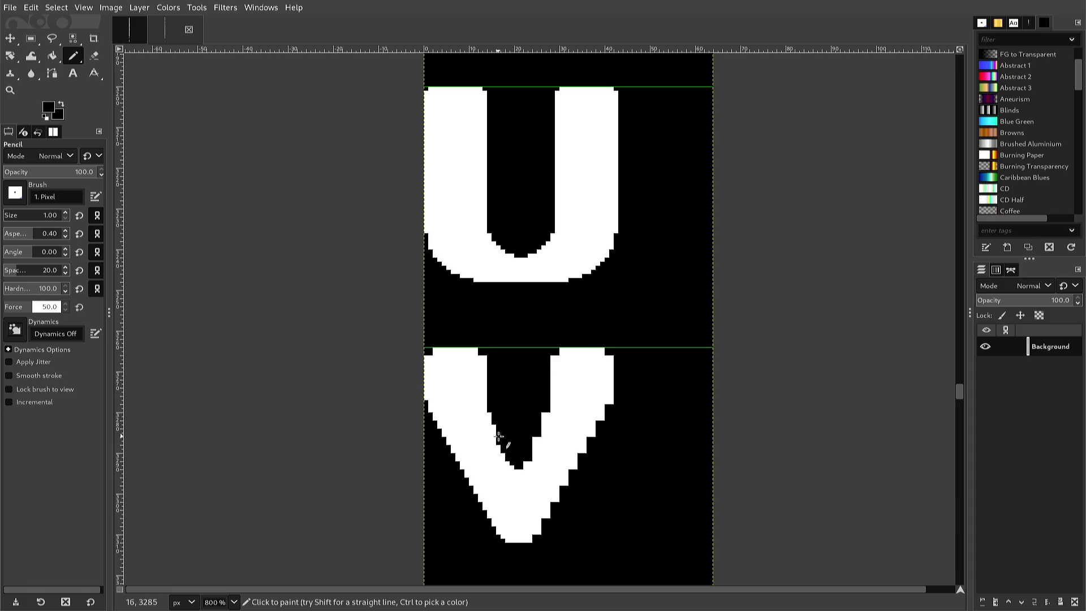
key(ctrl)
Return the Pencil opacity to 100 and pick white from the V as the paint colour.
key(ctrl+less)
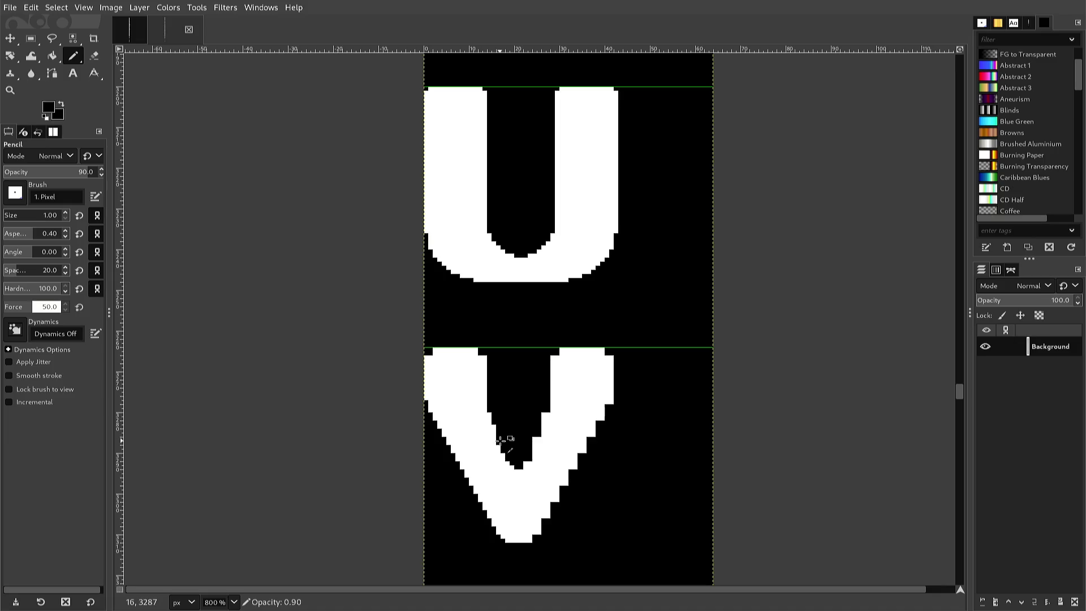
key(ctrl+greater)
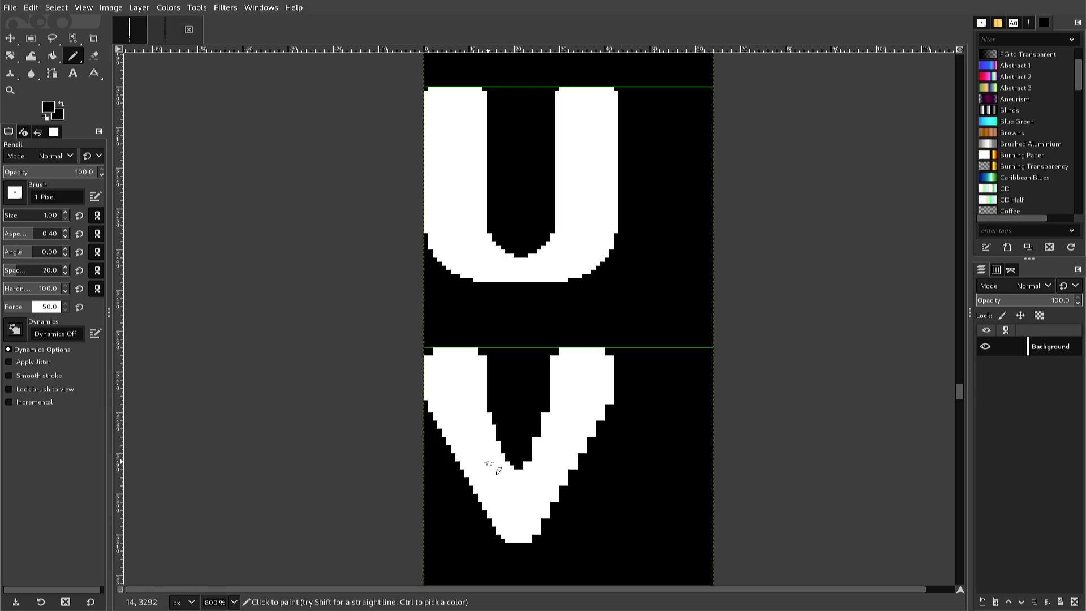
ctrl+click(493, 460)
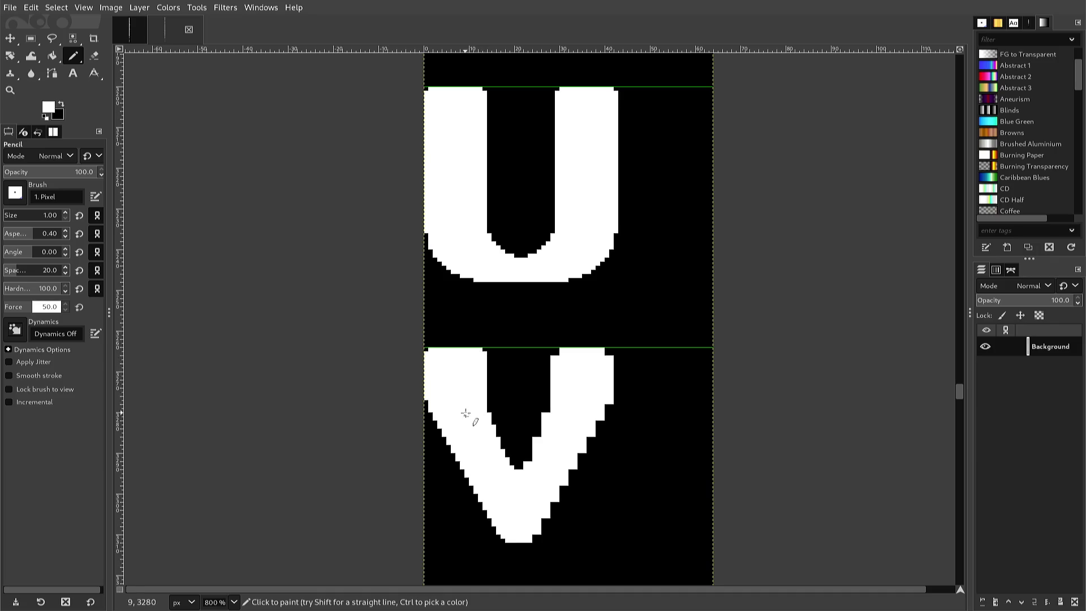
key(r)
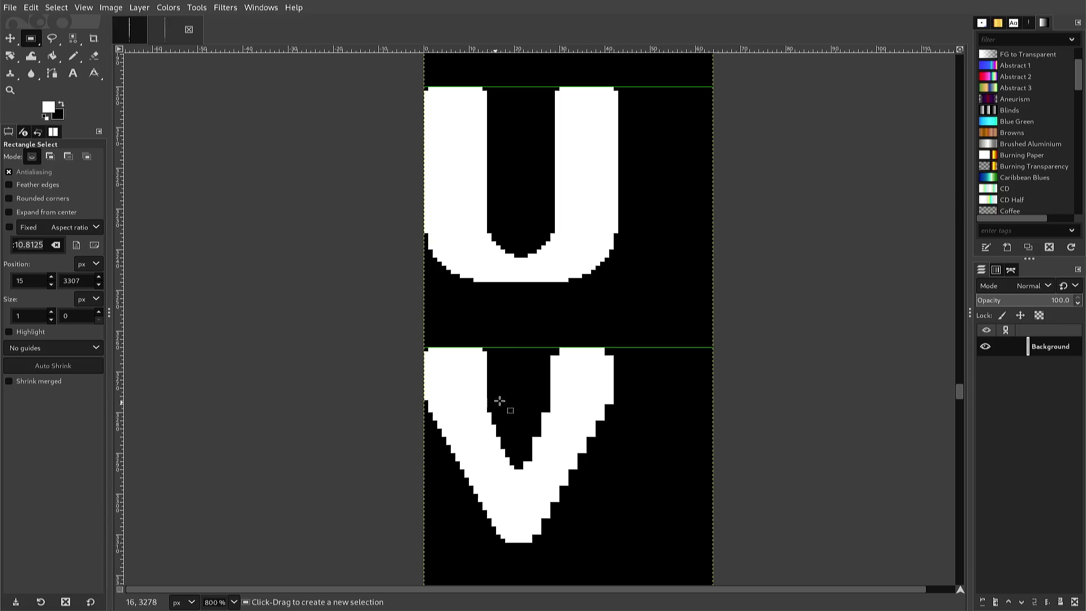
Select the V's left half, shift it one pixel left and down, then copy and paste it as a floating piece.
drag(522, 344, 392, 558)
key(Left)
key(Down)
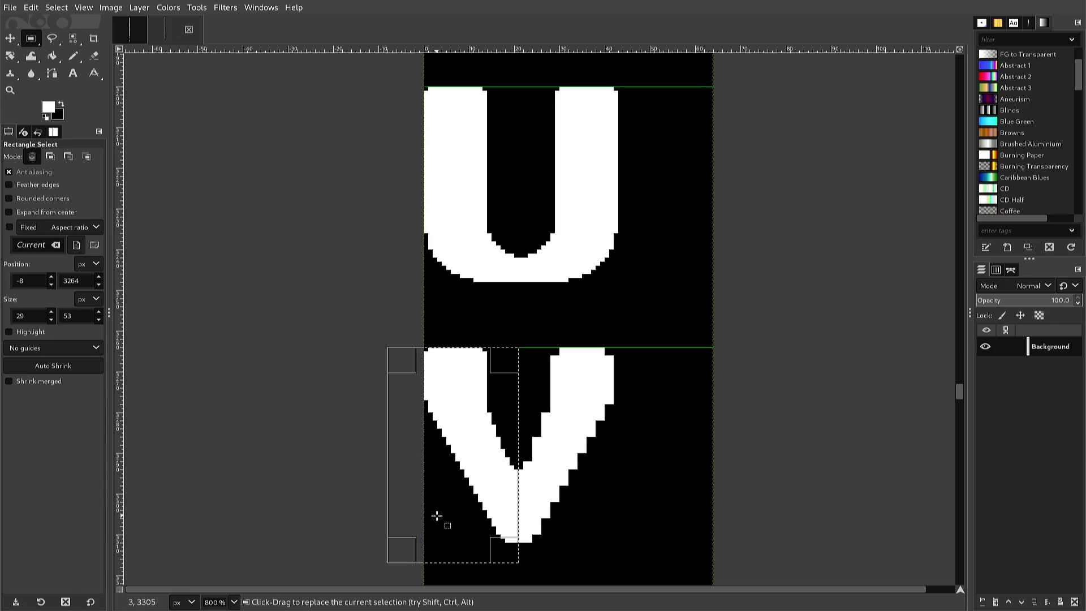
key(ctrl)
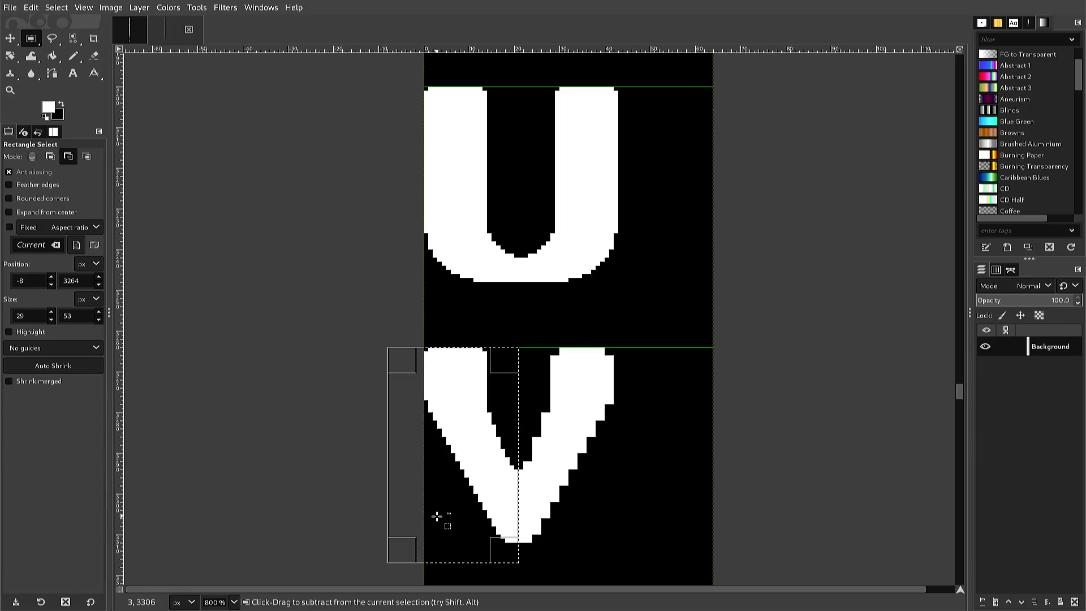
key(ctrl+c)
key(ctrl+v)
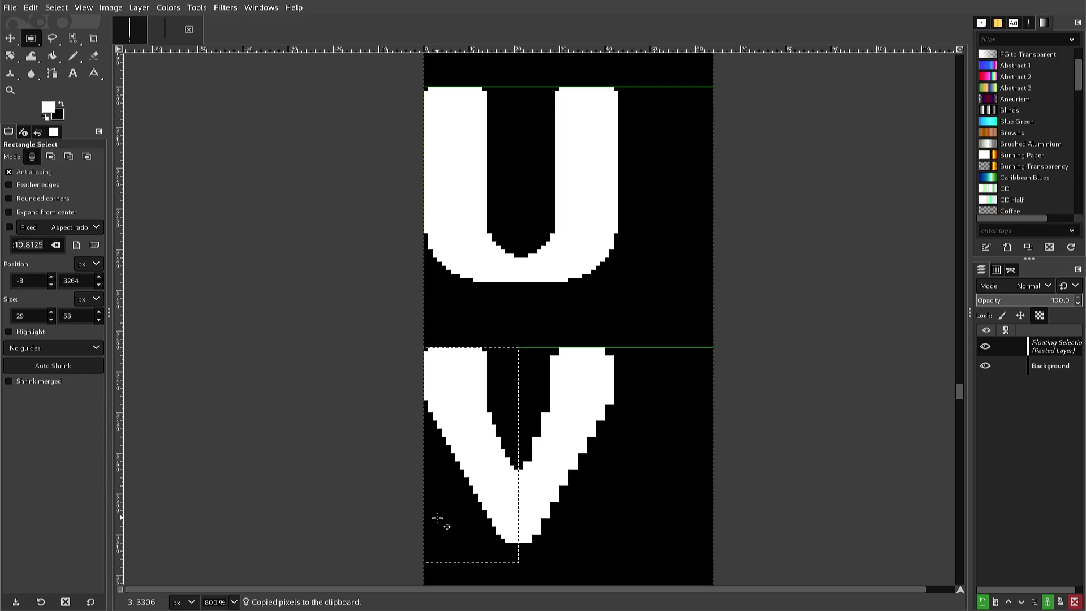
key(t)
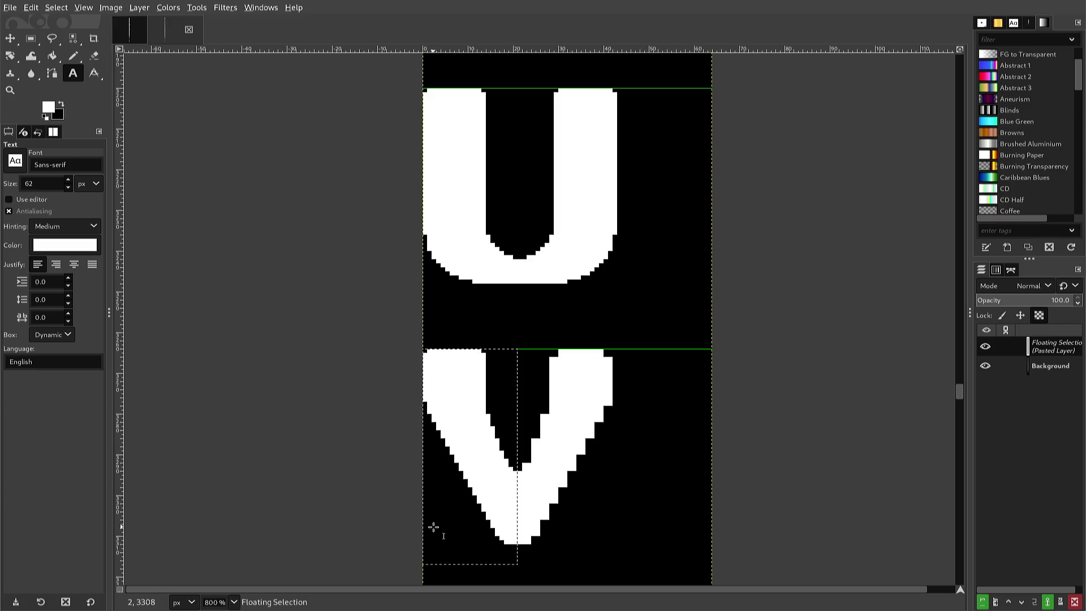
key(alt+l)
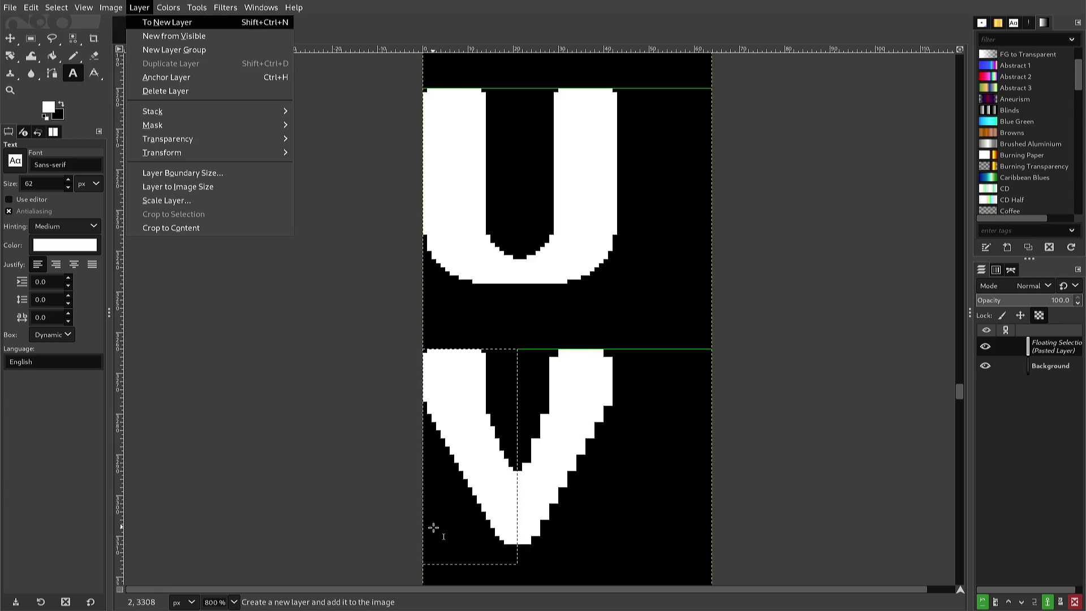
Flip the pasted half horizontally and nudge it sideways until the V is symmetric.
key(t)
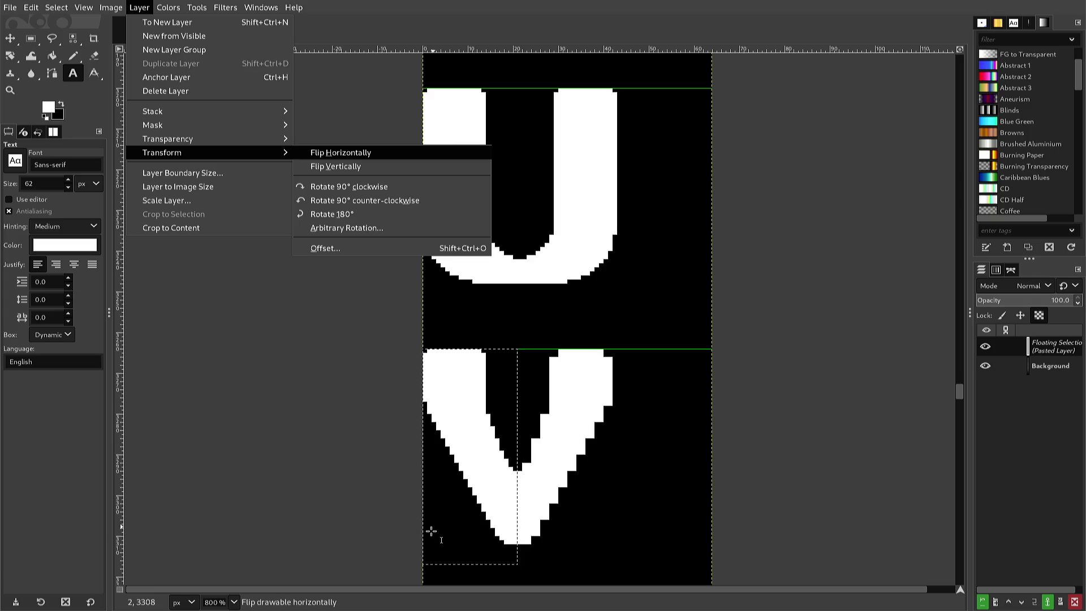
key(Return)
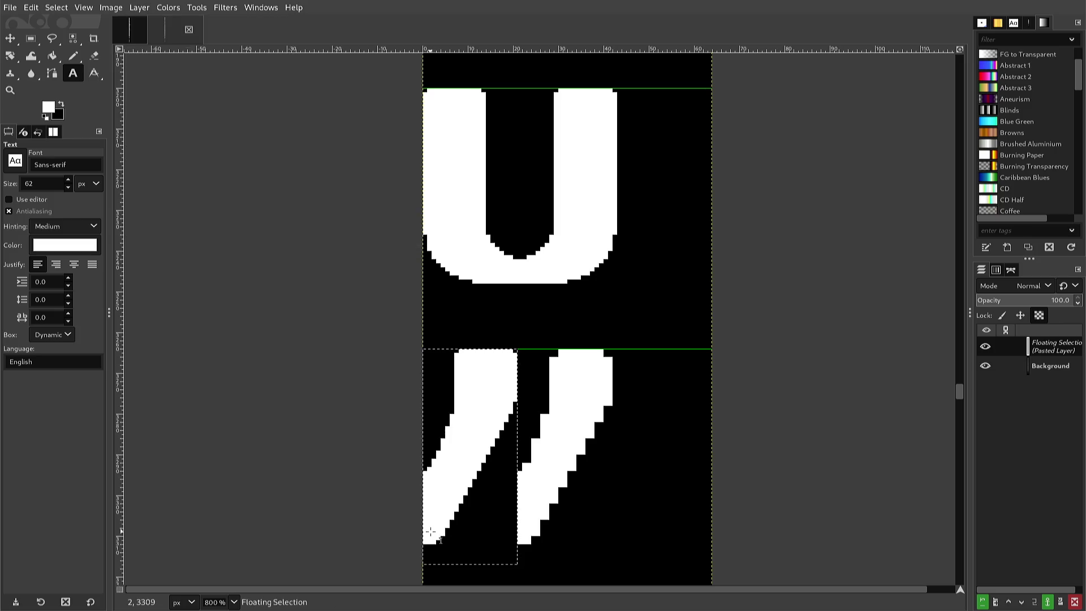
key(r)
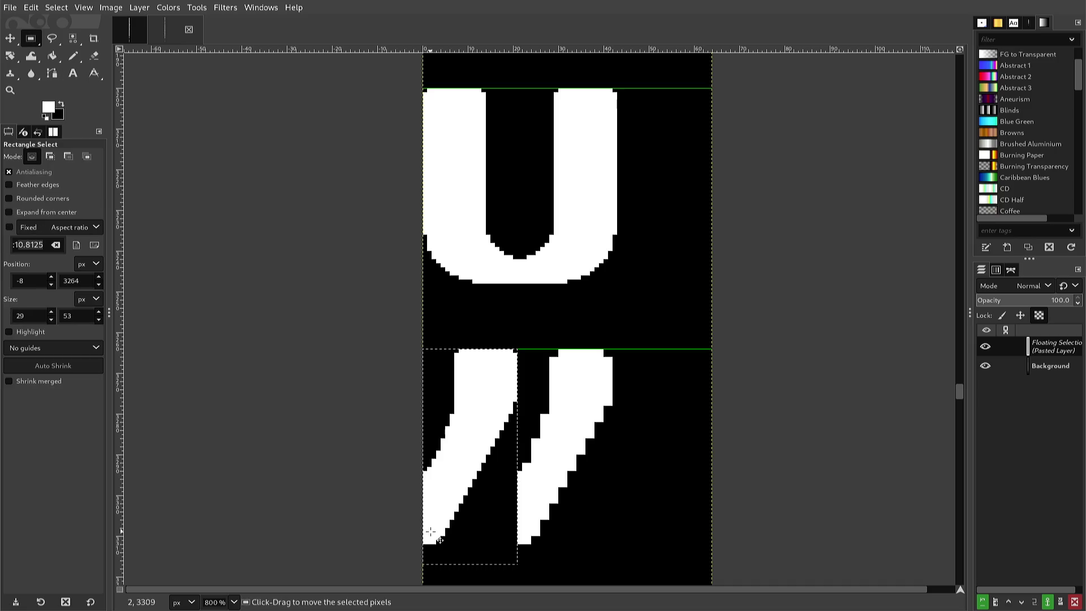
key(Right)
key(Right)
key(Right)
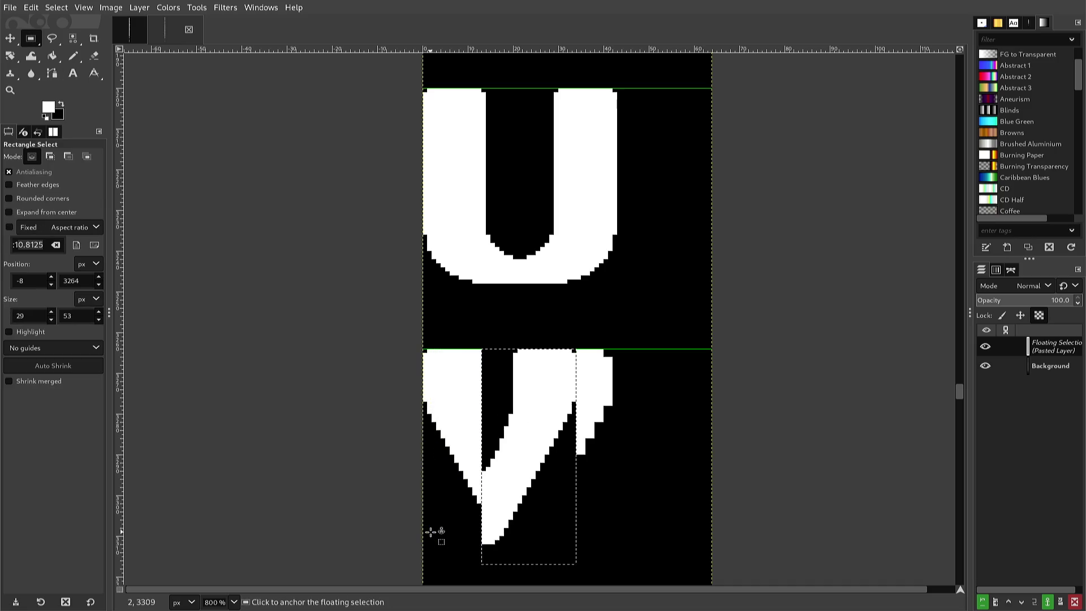
key(Left)
key(Left)
key(Left)
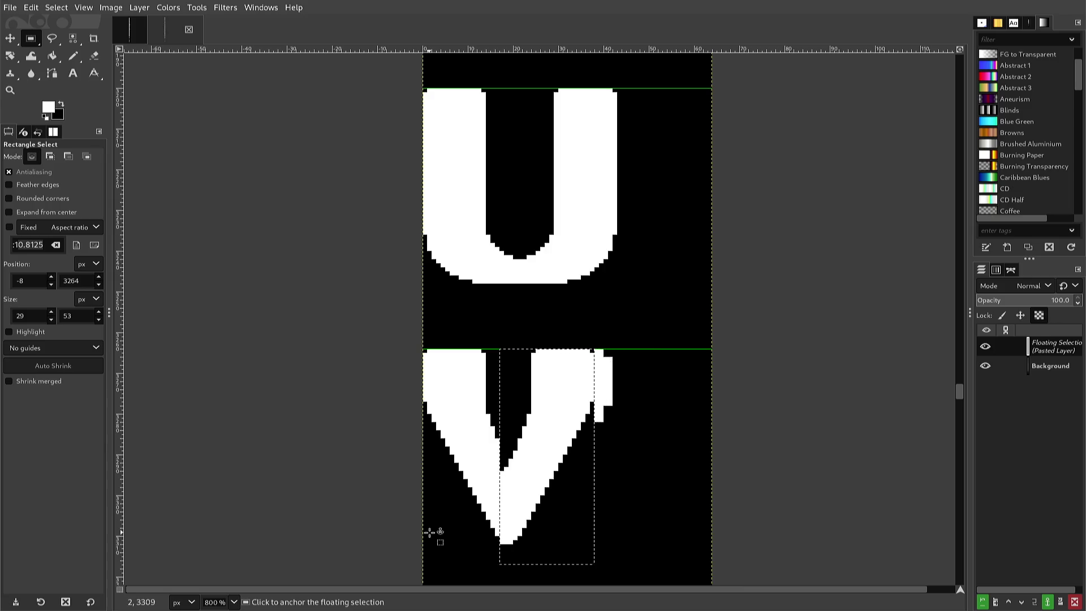
key(Right)
key(Right)
key(Right)
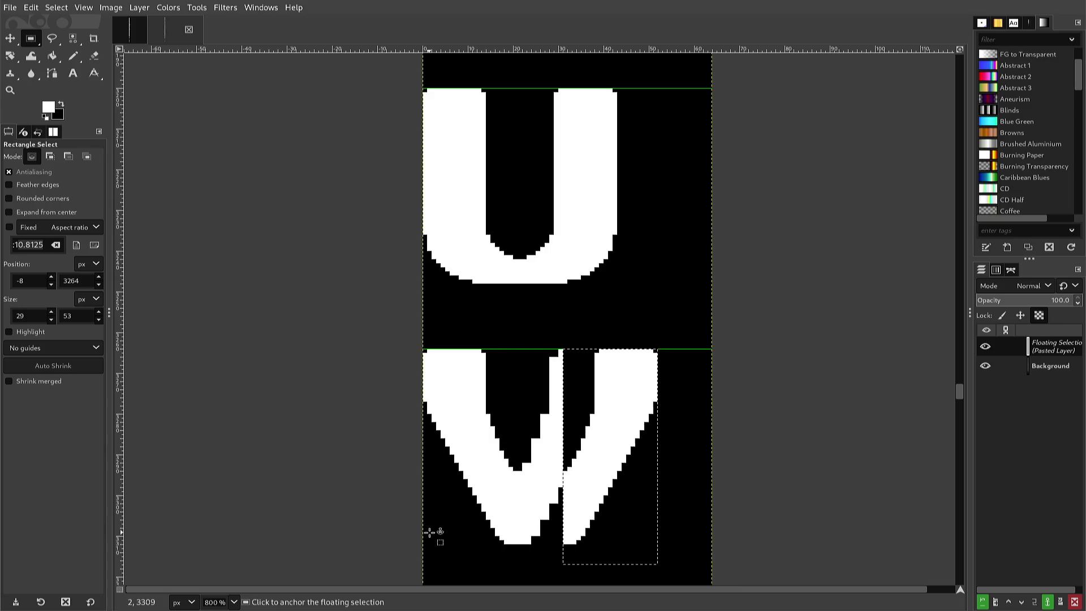
key(Left)
key(Left)
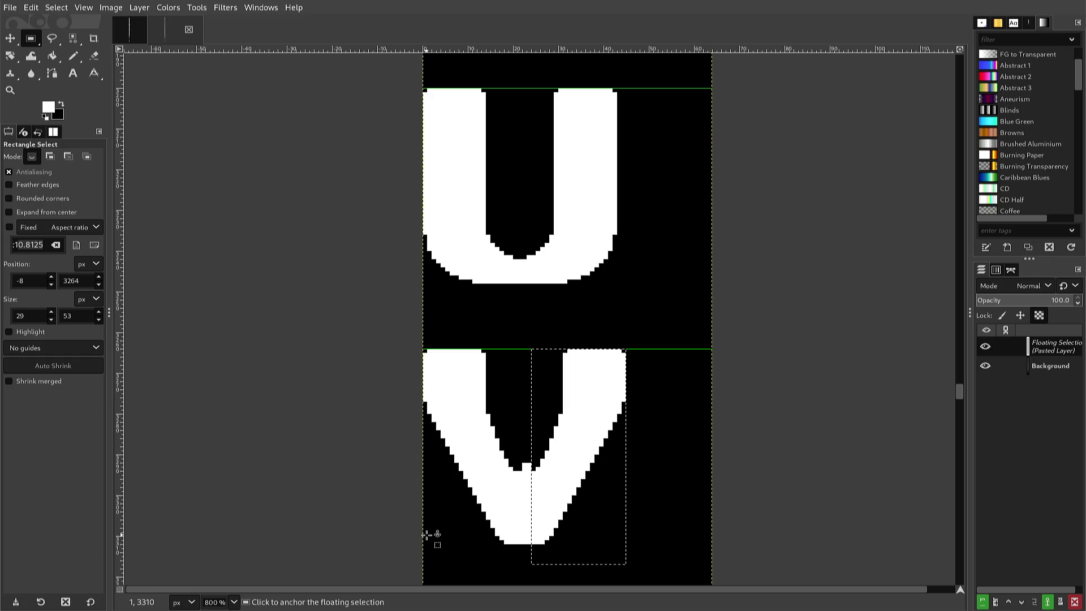
key(Left)
key(Left)
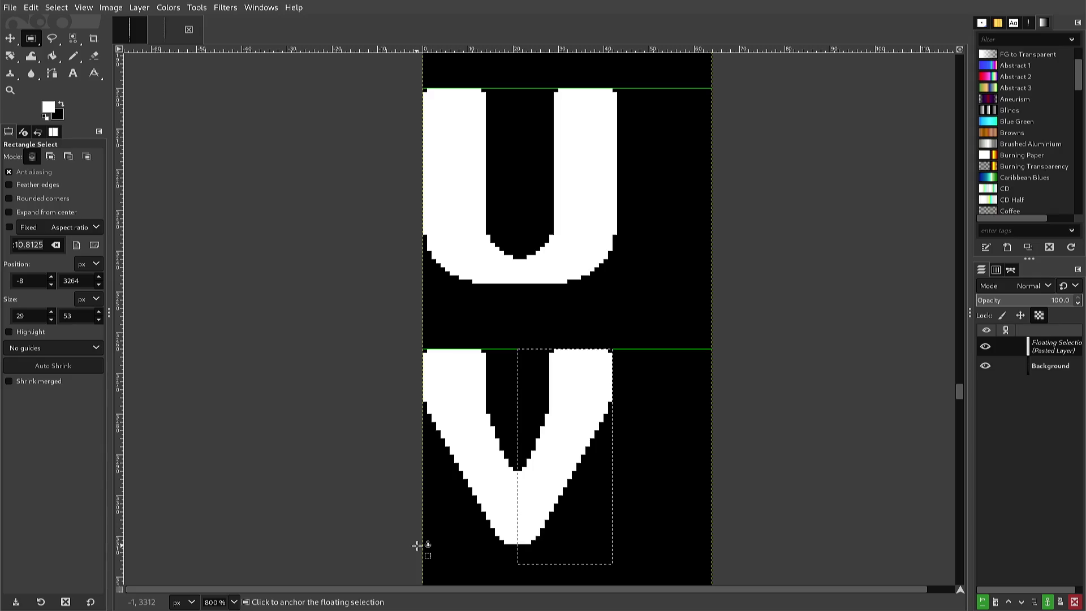
Anchor the mirrored half onto the background and export the sheet as font2.png.
click(417, 545)
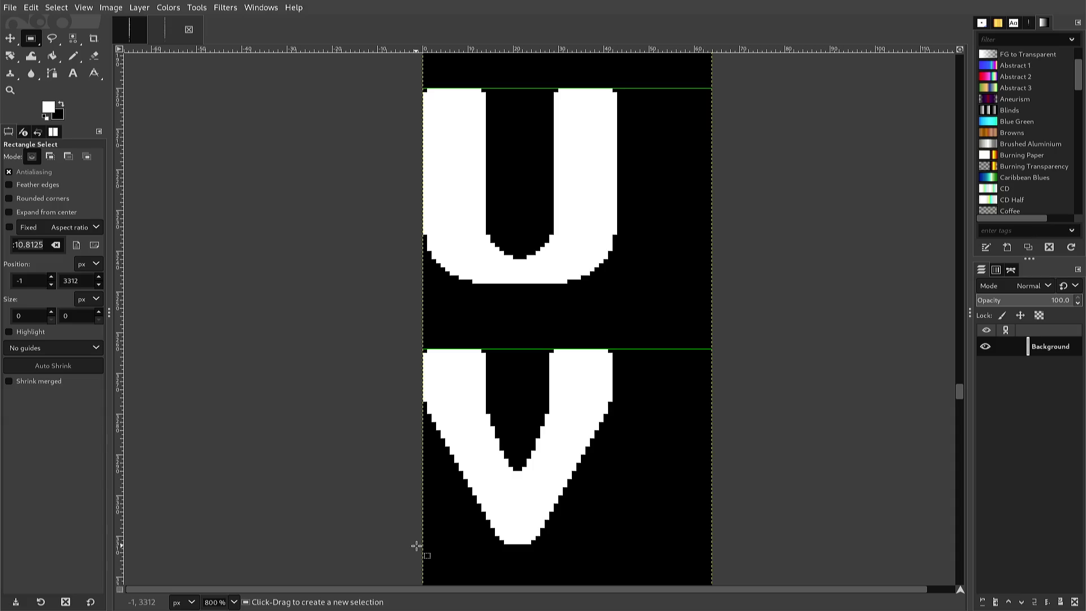
key(ctrl+e)
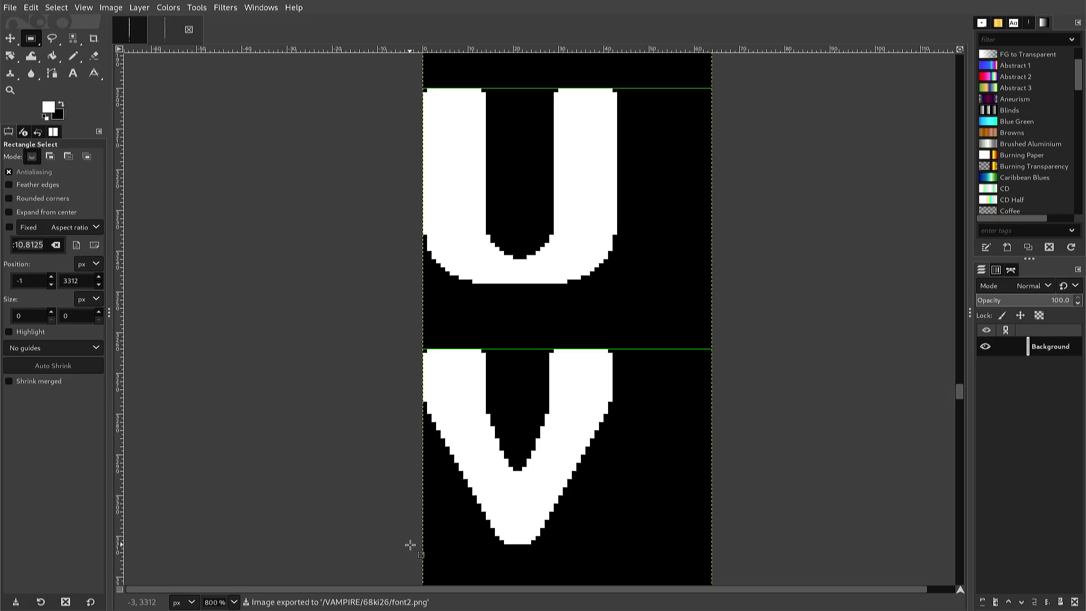
scroll(409, 545, down, 5)
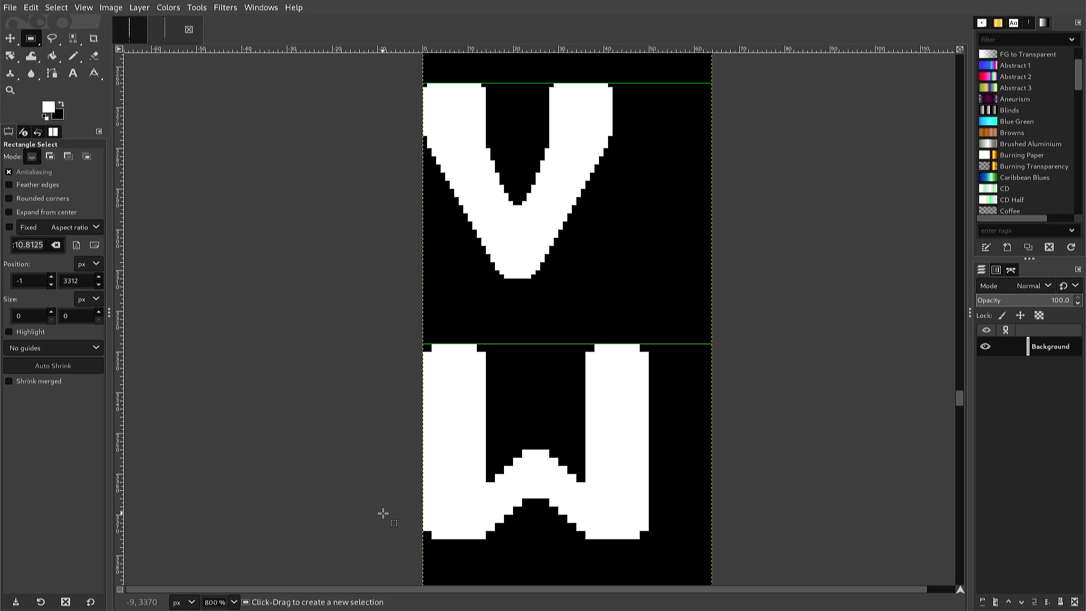
Rectangle-select the white pixel M glyph and copy it to the clipboard.
ctrl+scroll(383, 511, down, 5)
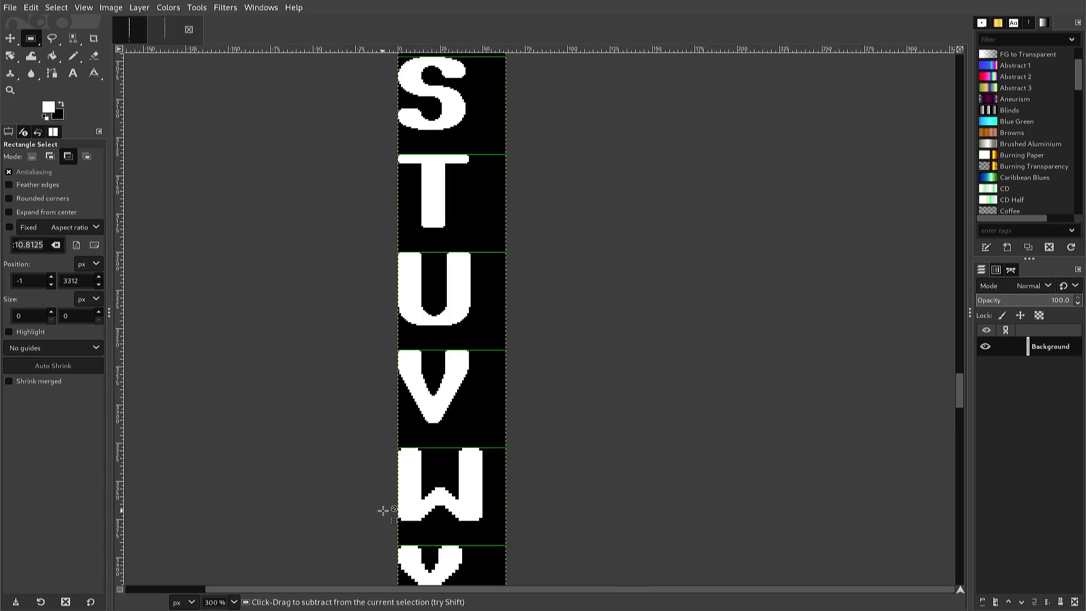
scroll(382, 507, up, 5)
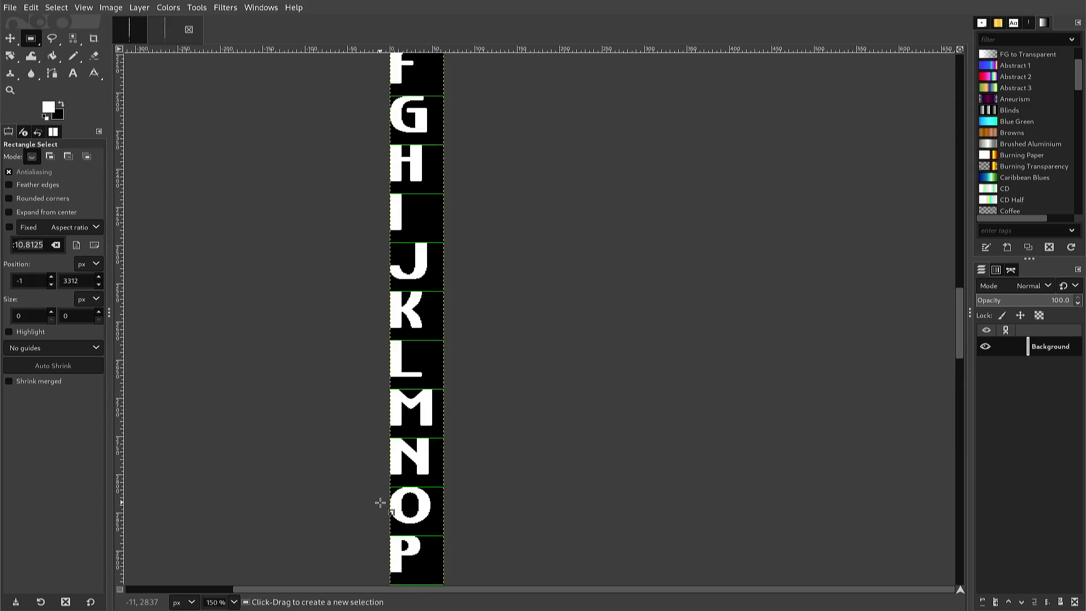
scroll(380, 502, up, 2)
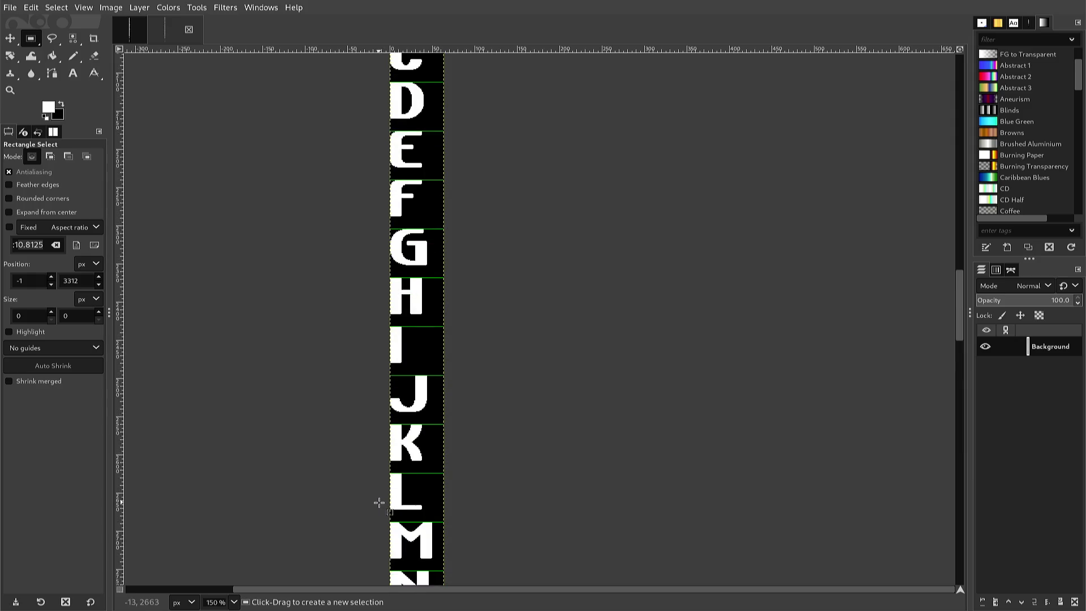
scroll(379, 503, down, 2)
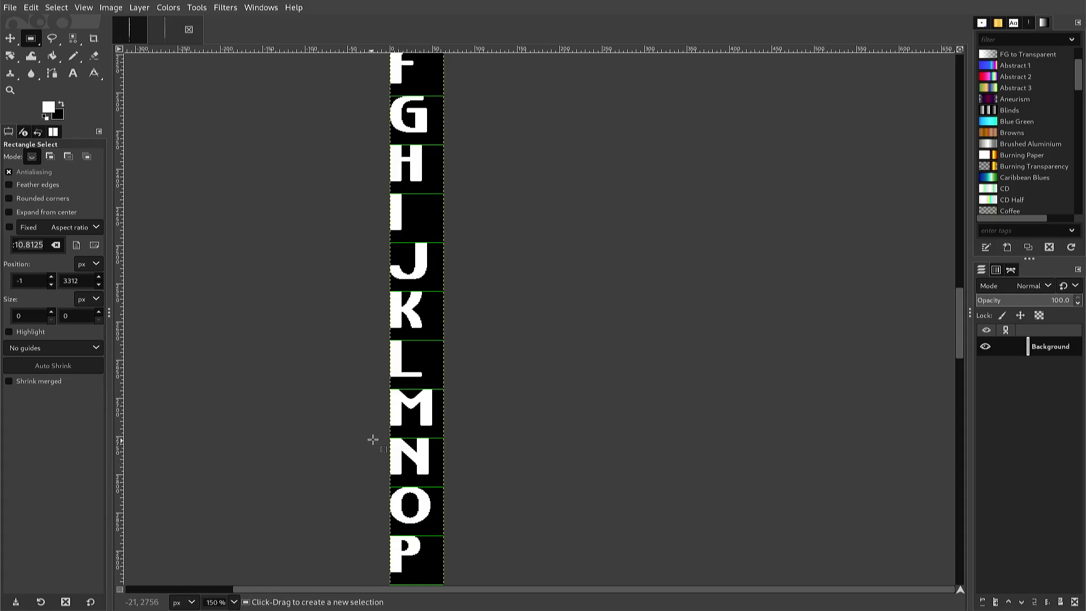
mouse_move(381, 431)
mouse_down()
mouse_move(428, 421)
mouse_move(439, 388)
mouse_up()
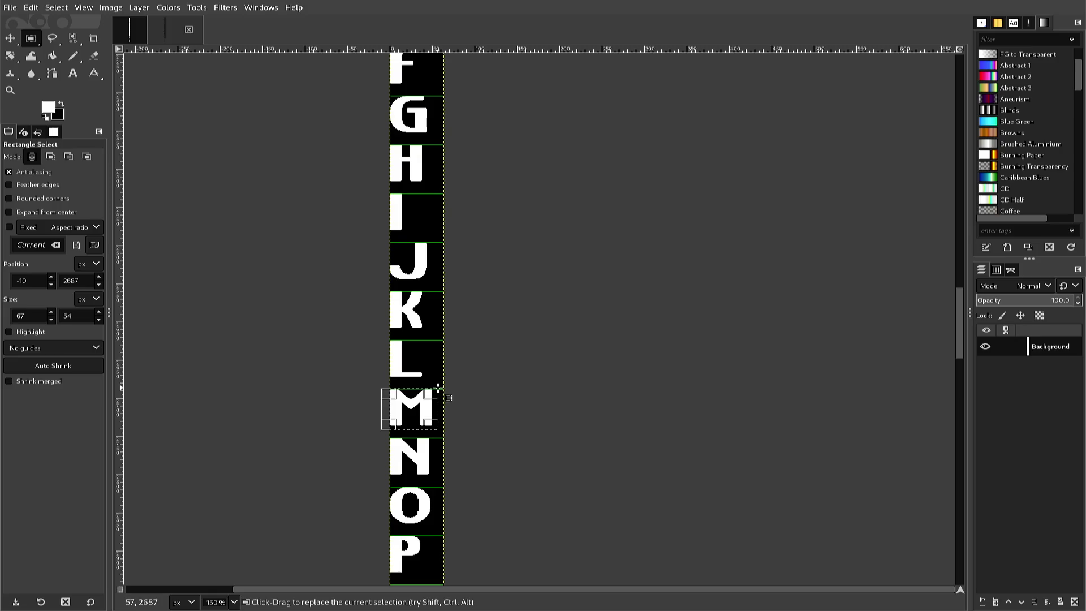
key(ctrl)
scroll(428, 394, up, 1)
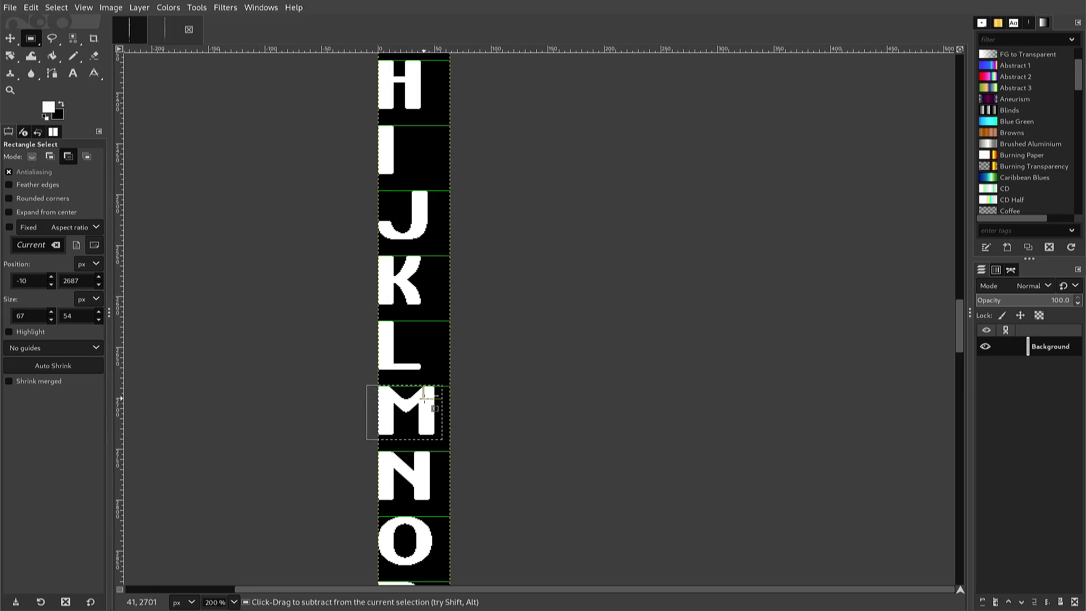
scroll(428, 402, up, 1)
scroll(423, 399, up, 1)
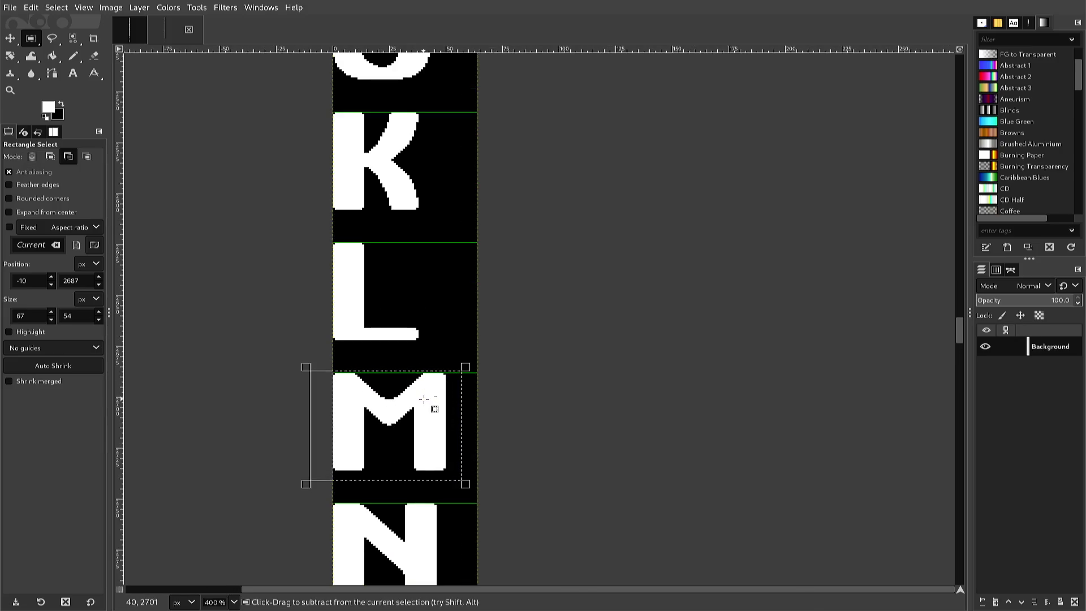
scroll(423, 399, up, 1)
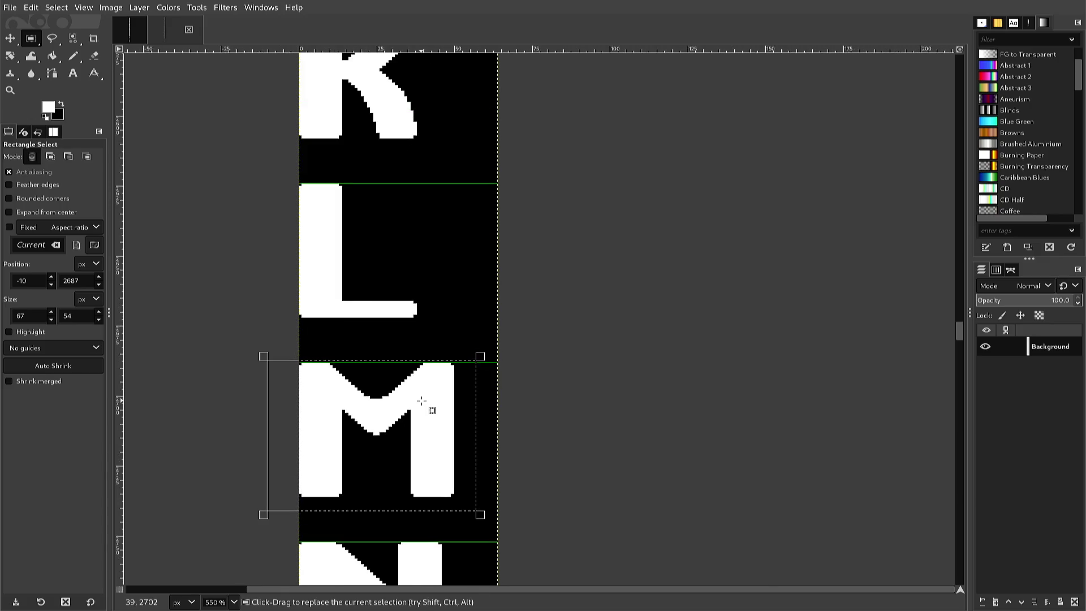
key(ctrl)
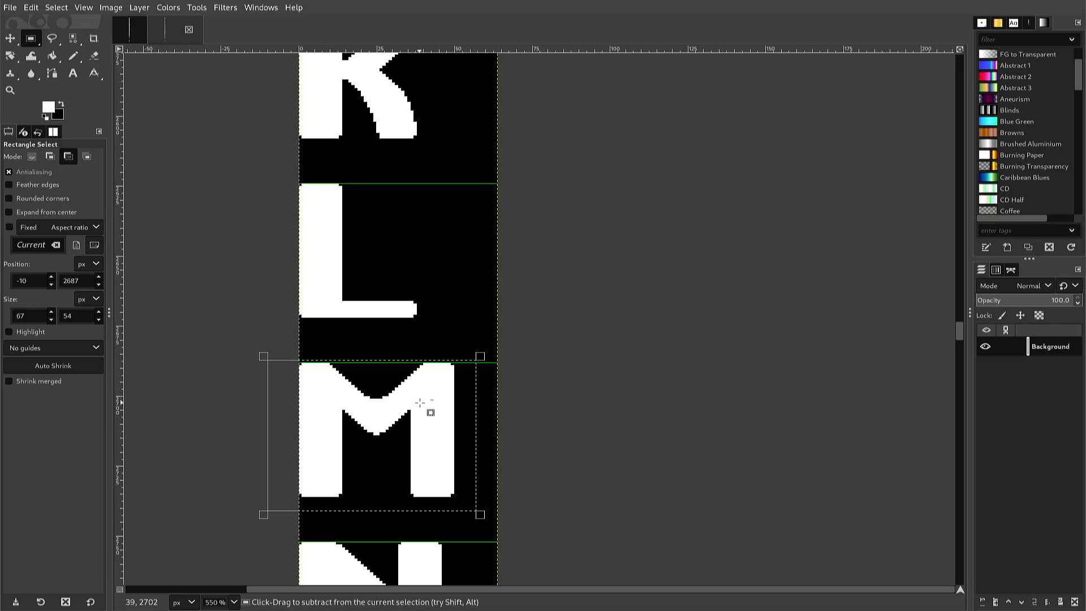
key(ctrl+c)
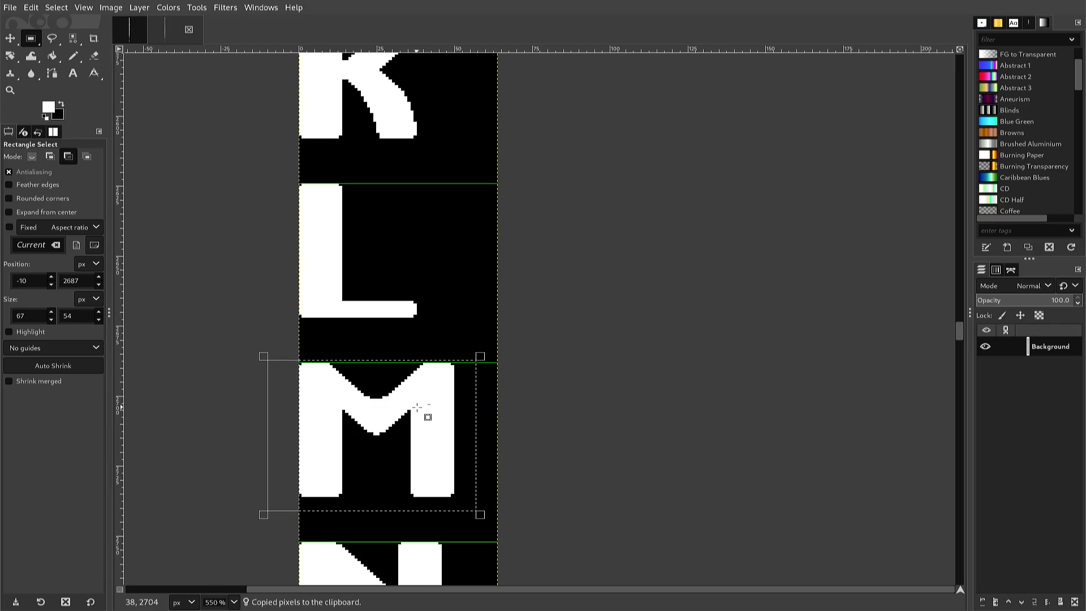
key(ctrl)
ctrl+scroll(414, 412, down, 5)
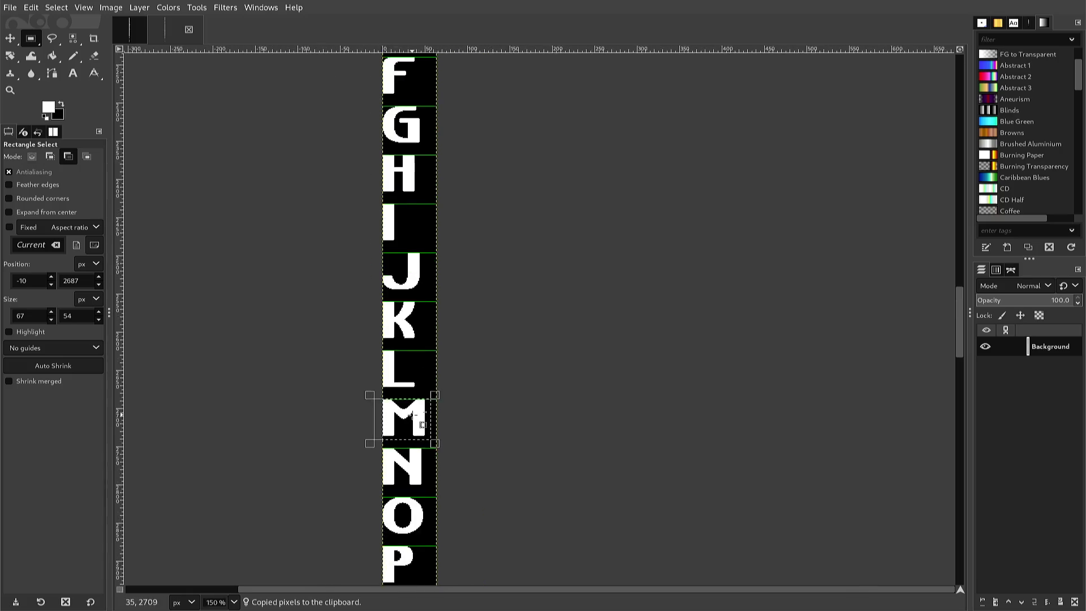
Zoom to 300%, clear the selection, and paste the copied M floating over the W cell.
scroll(412, 416, down, 5)
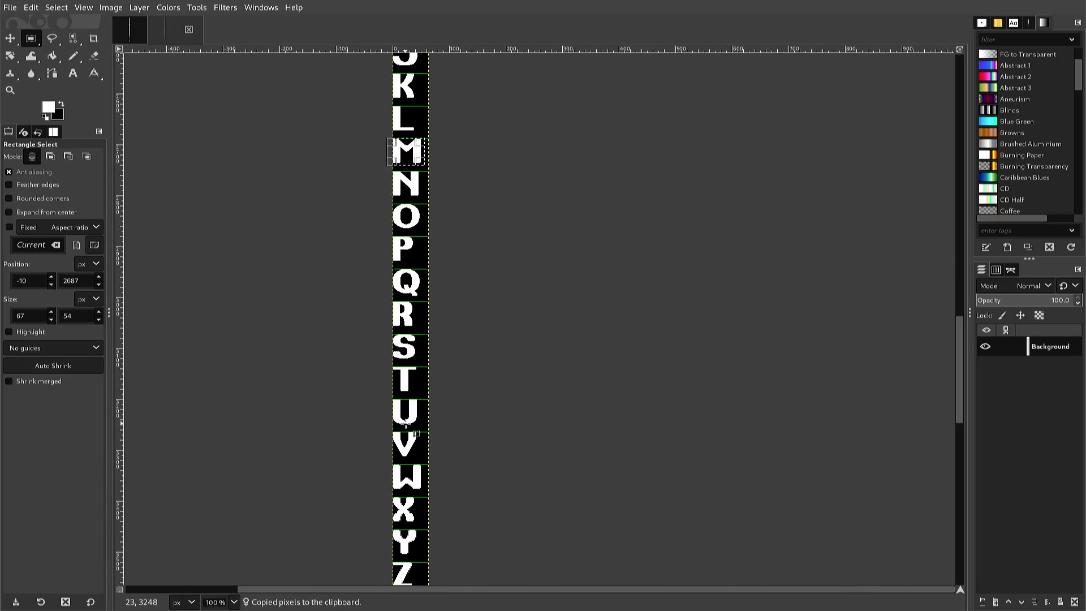
scroll(404, 427, down, 5)
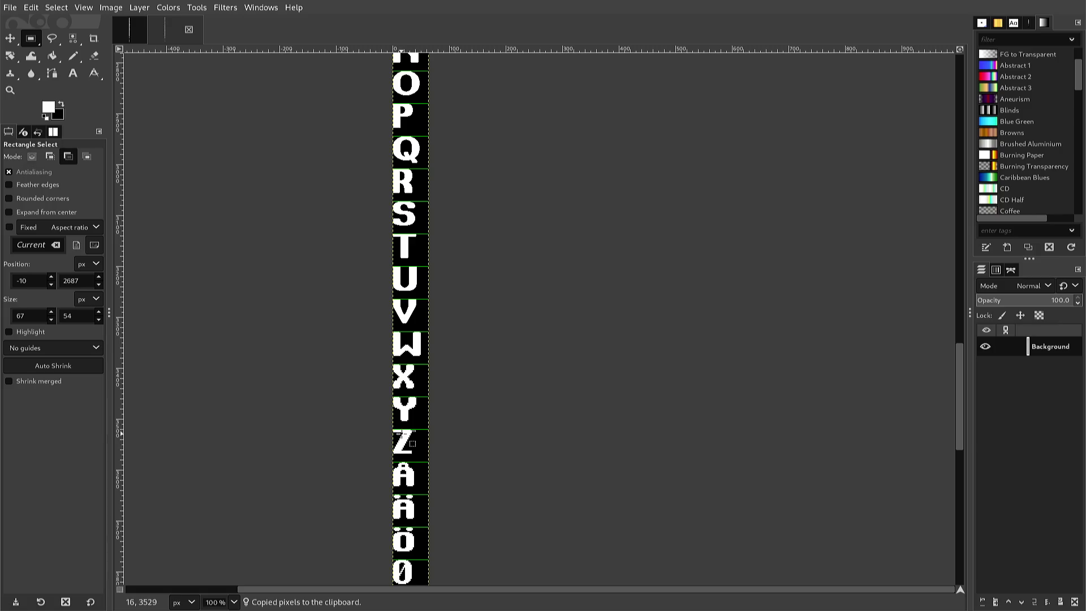
ctrl+scroll(399, 434, up, 1)
ctrl+scroll(402, 433, up, 2)
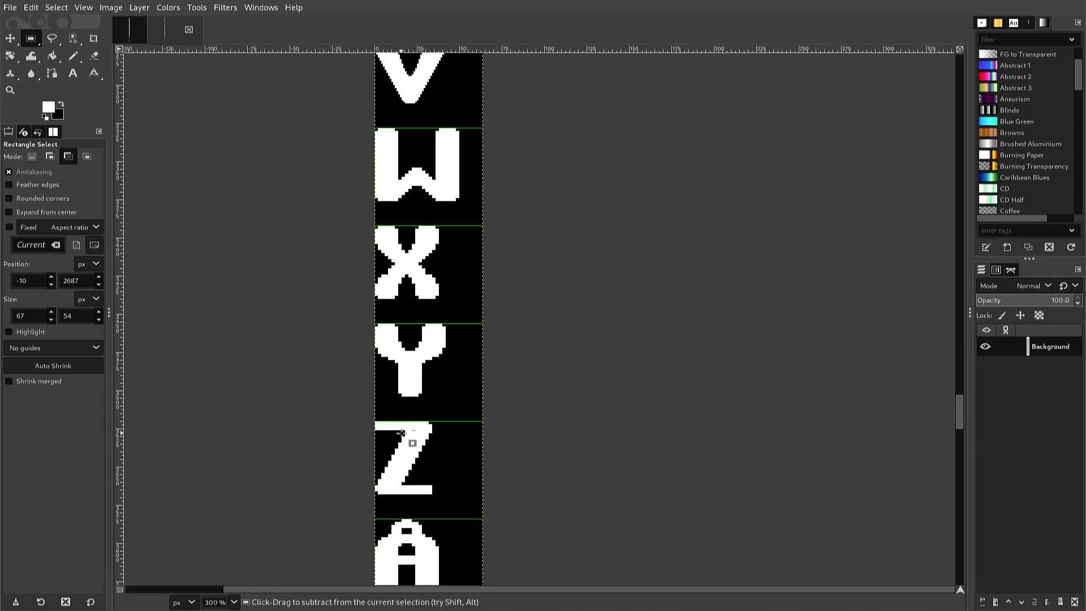
scroll(401, 433, up, 3)
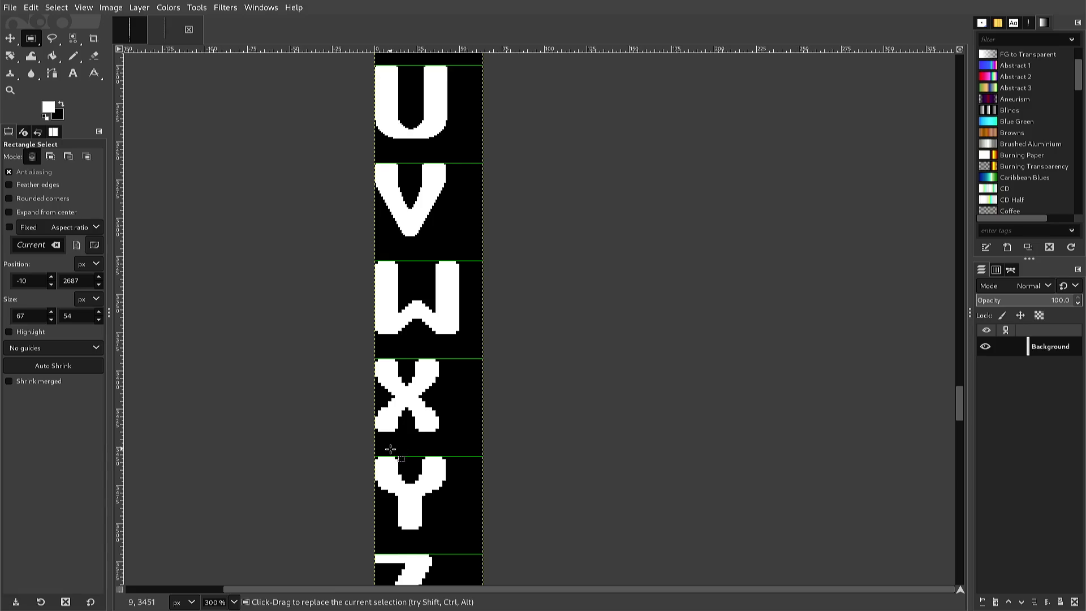
click(391, 452)
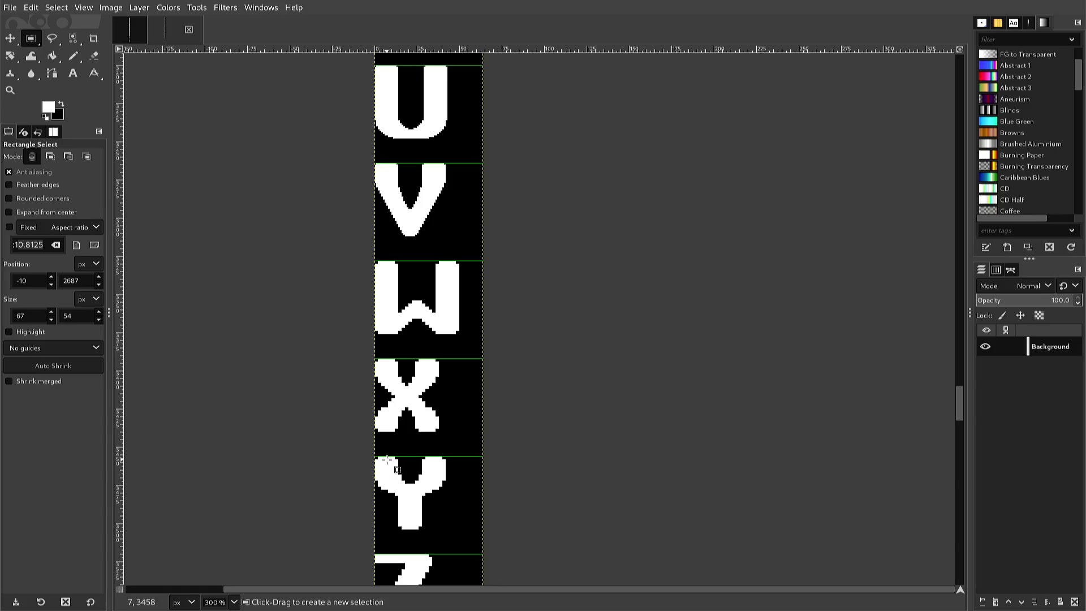
key(ctrl)
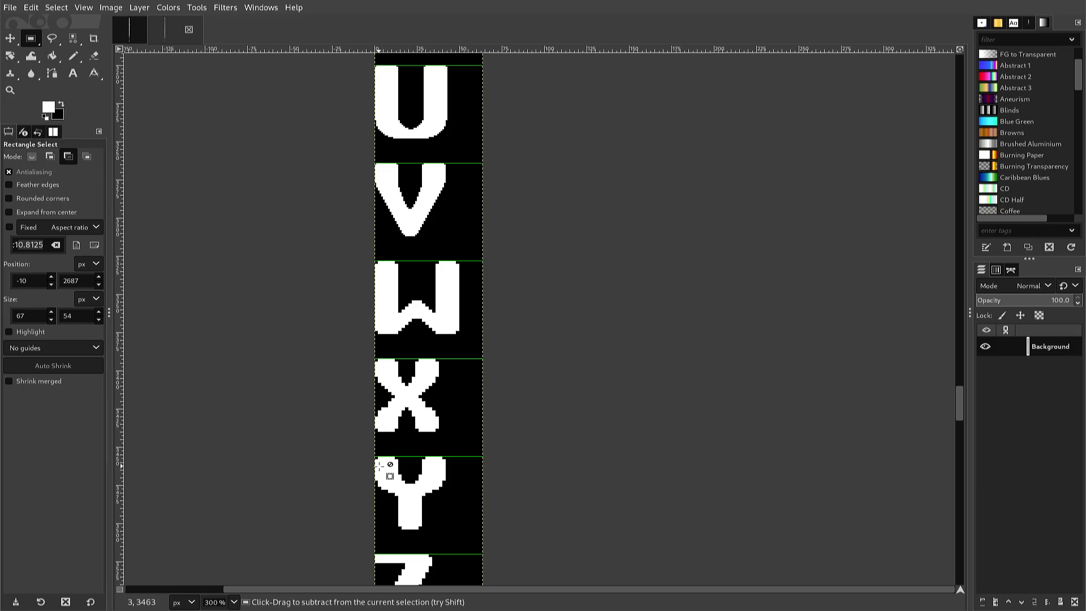
key(ctrl+v)
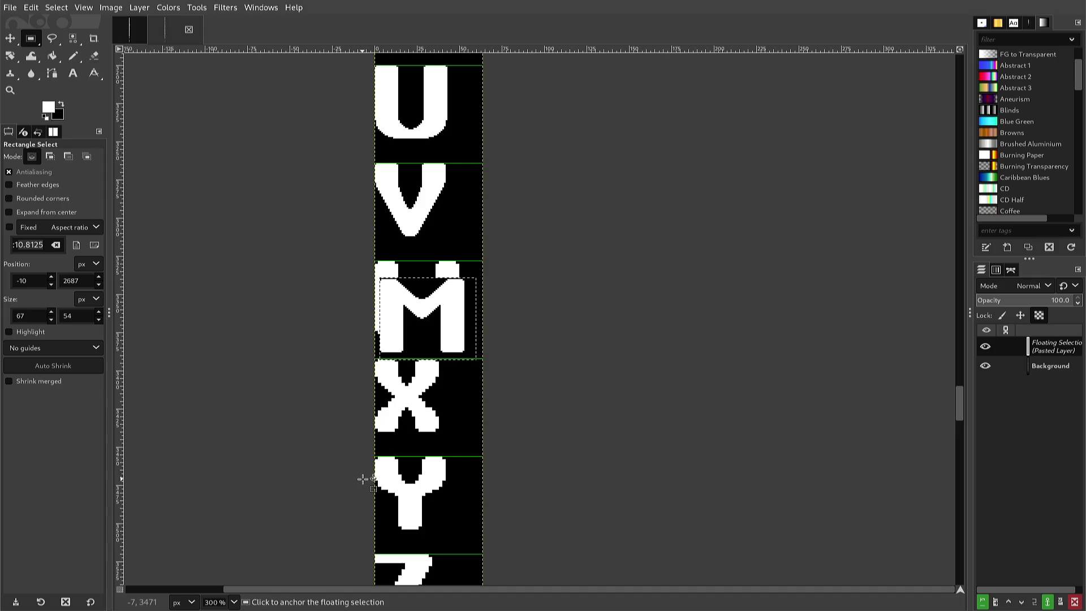
Flip the pasted M vertically so it becomes a W.
key(alt+l)
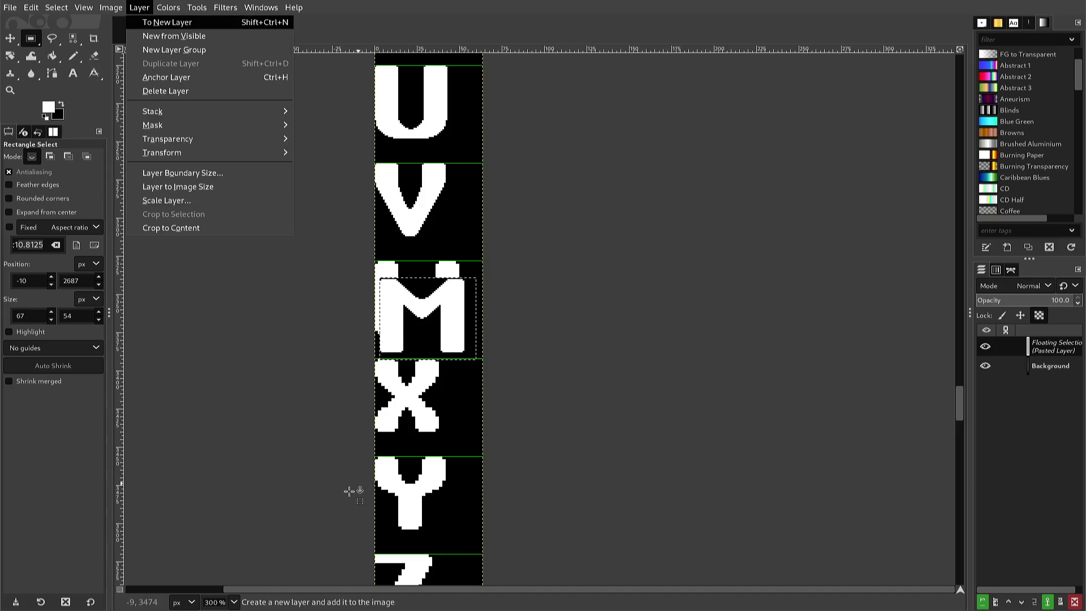
key(t)
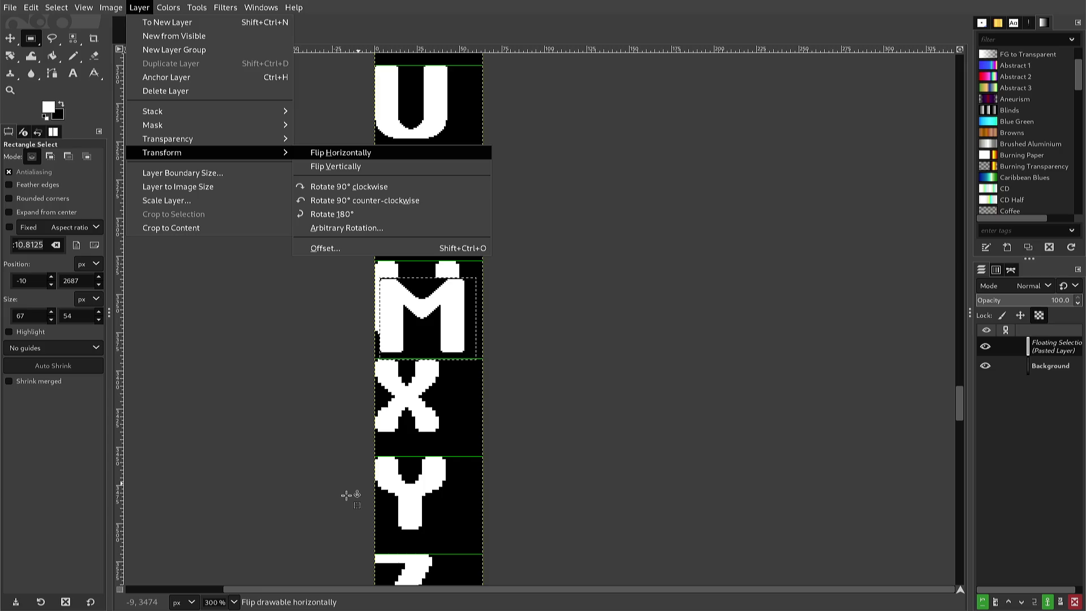
key(Down)
key(Return)
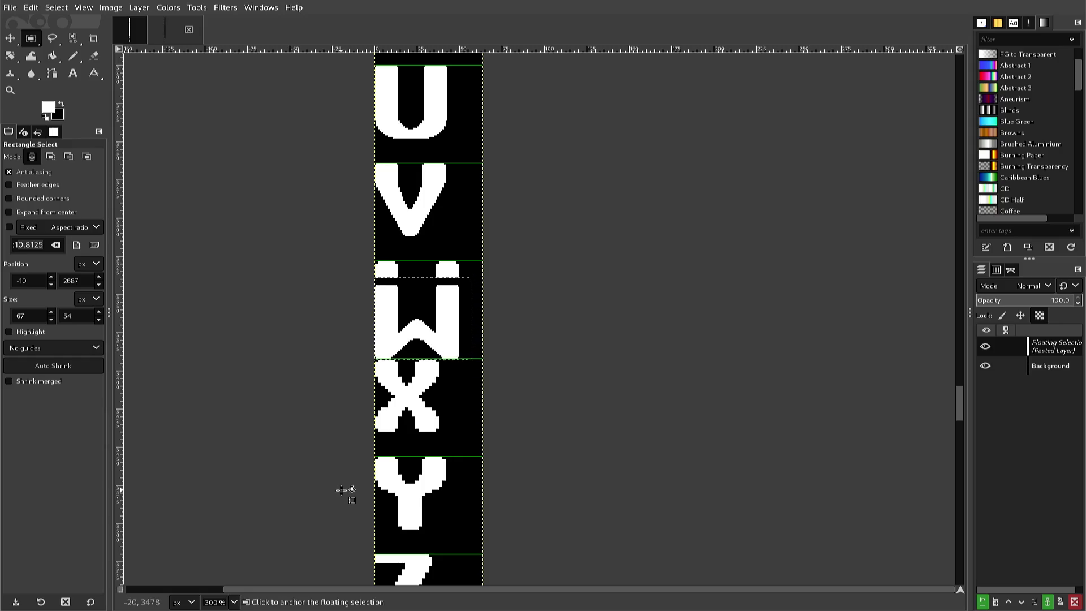
Nudge the floating W up four times into its slot and anchor it.
key(Up)
key(Up)
key(Up)
key(Up)
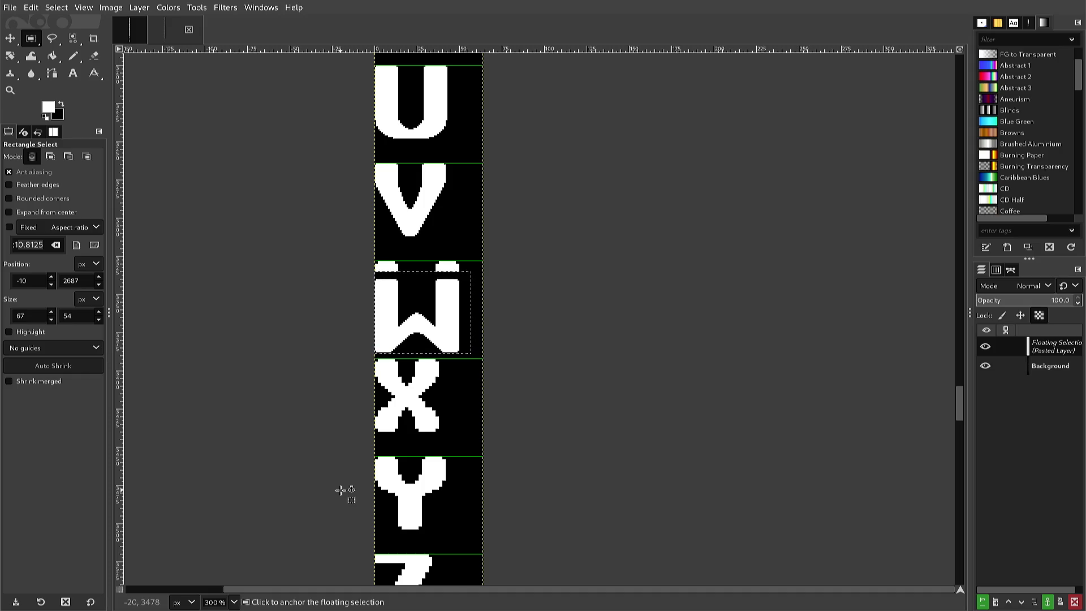
key(Up)
key(Up)
key(Up)
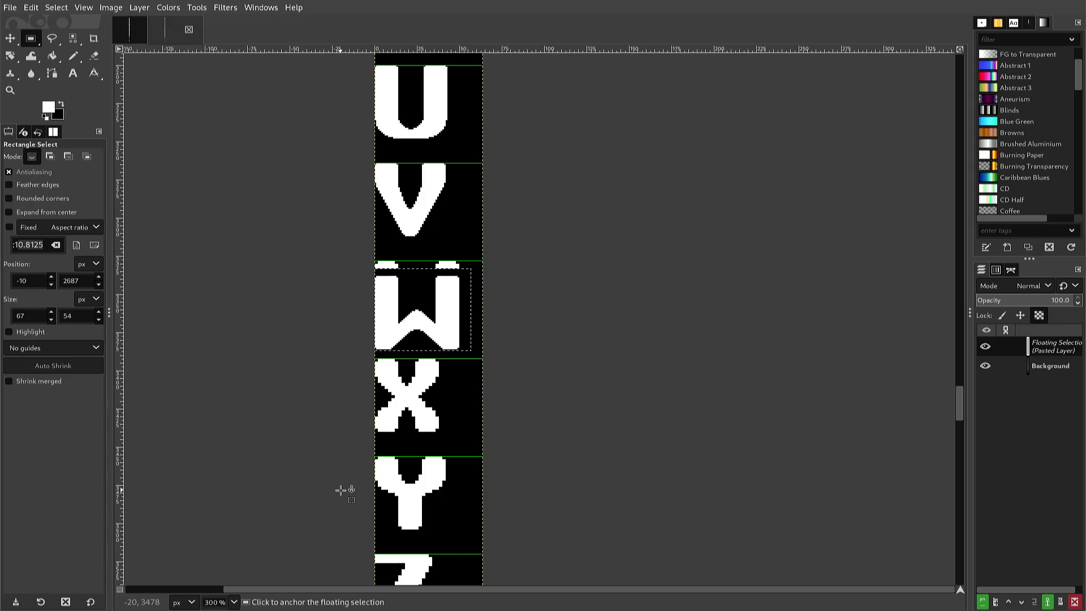
key(Up)
key(Up)
key(Up)
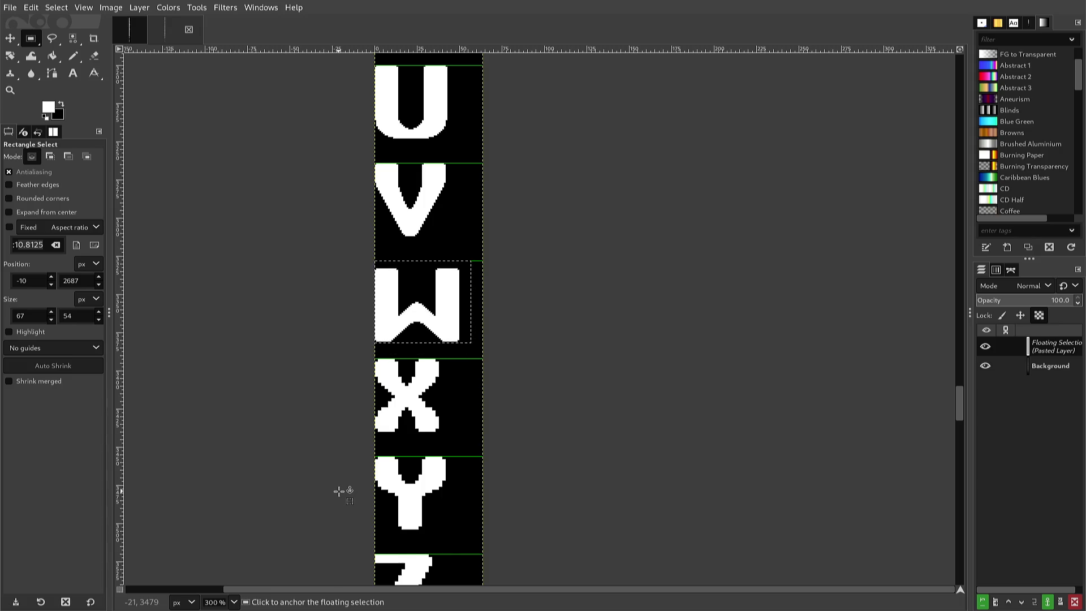
key(Up)
key(Up)
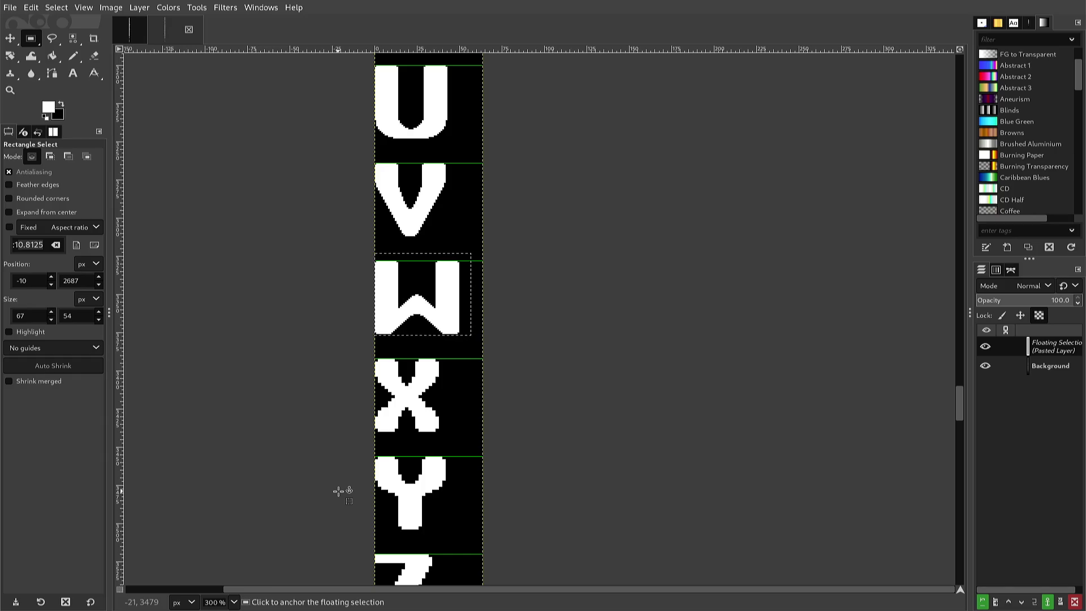
scroll(337, 491, up, 1)
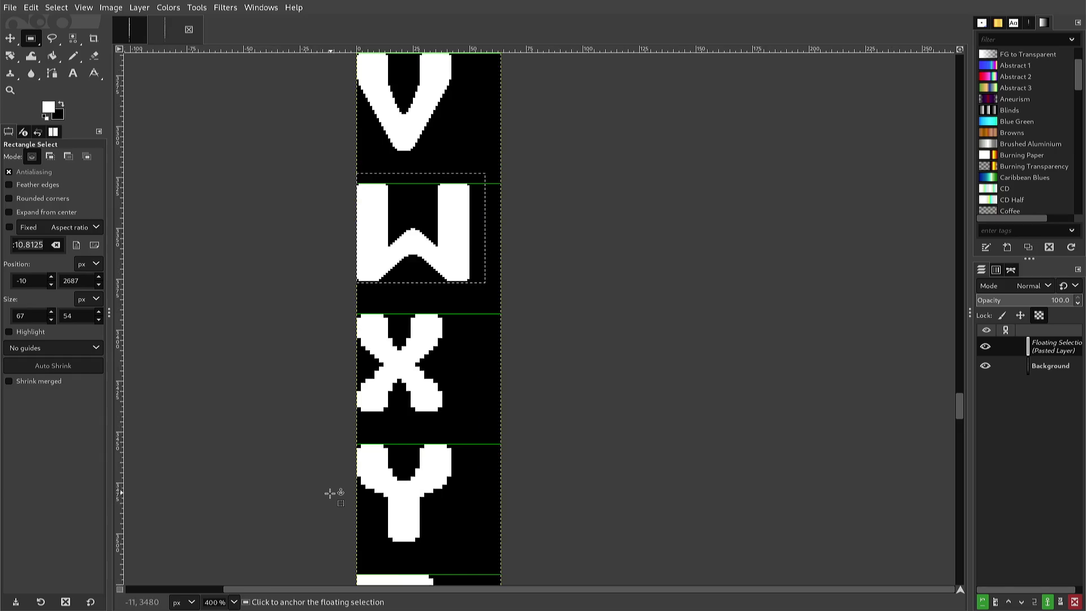
scroll(335, 492, up, 2)
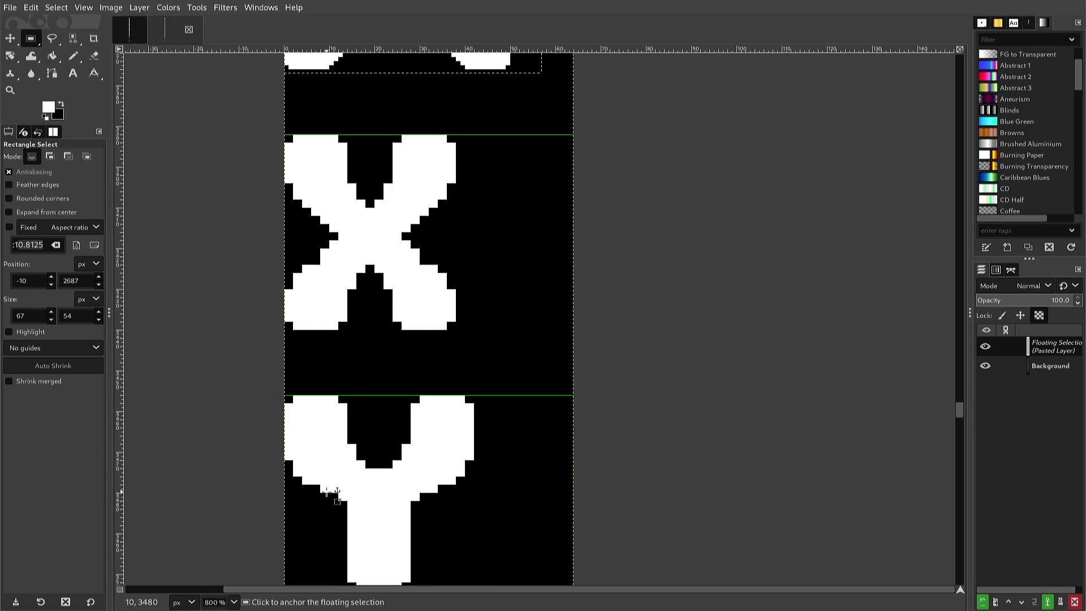
scroll(323, 488, up, 2)
click(322, 488)
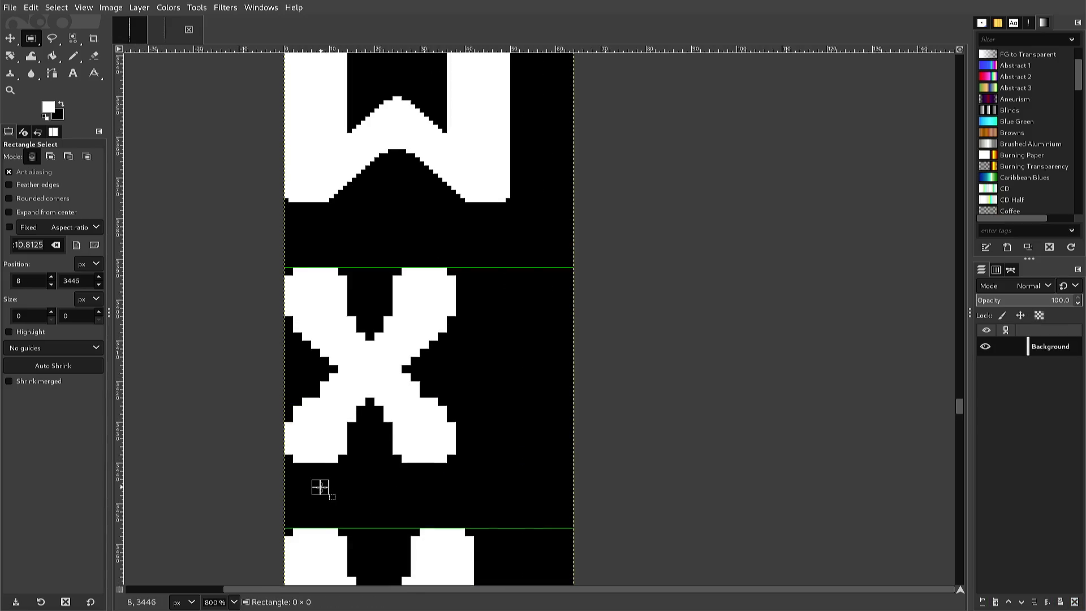
scroll(321, 488, up, 2)
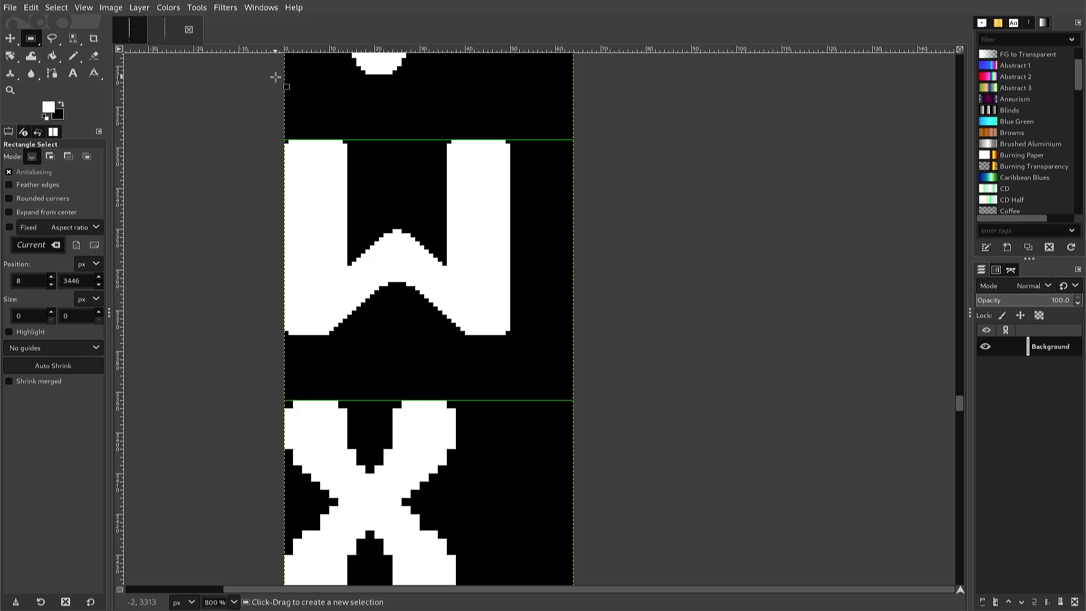
Zoom in on the W and X glyphs, discarding a stray thin-strip selection beside the X.
ctrl+scroll(300, 71, down, 2)
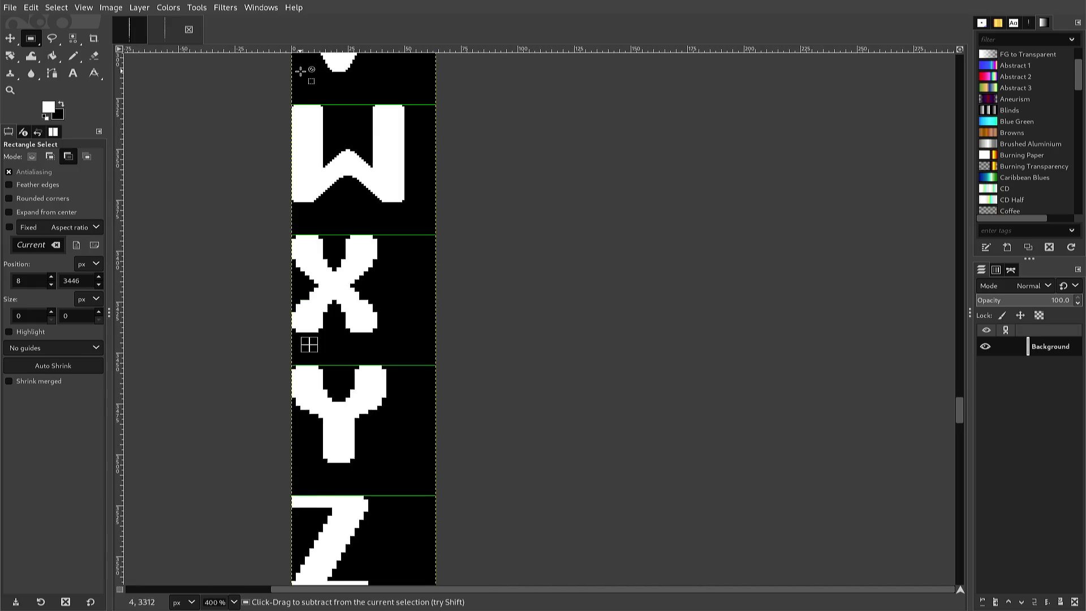
ctrl+scroll(300, 71, down, 3)
ctrl+scroll(304, 78, down, 2)
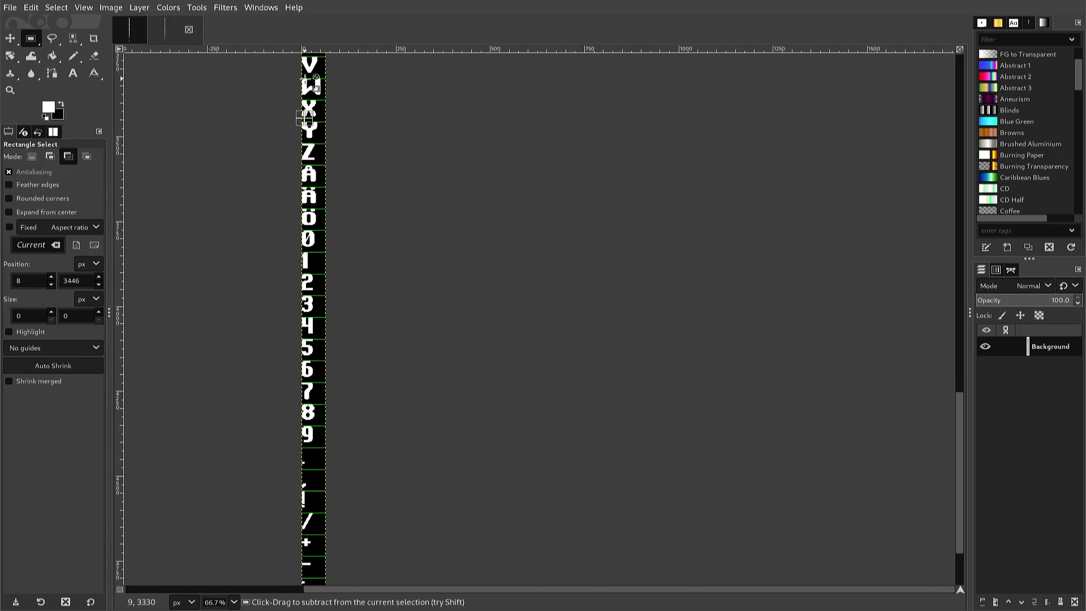
scroll(305, 82, up, 15)
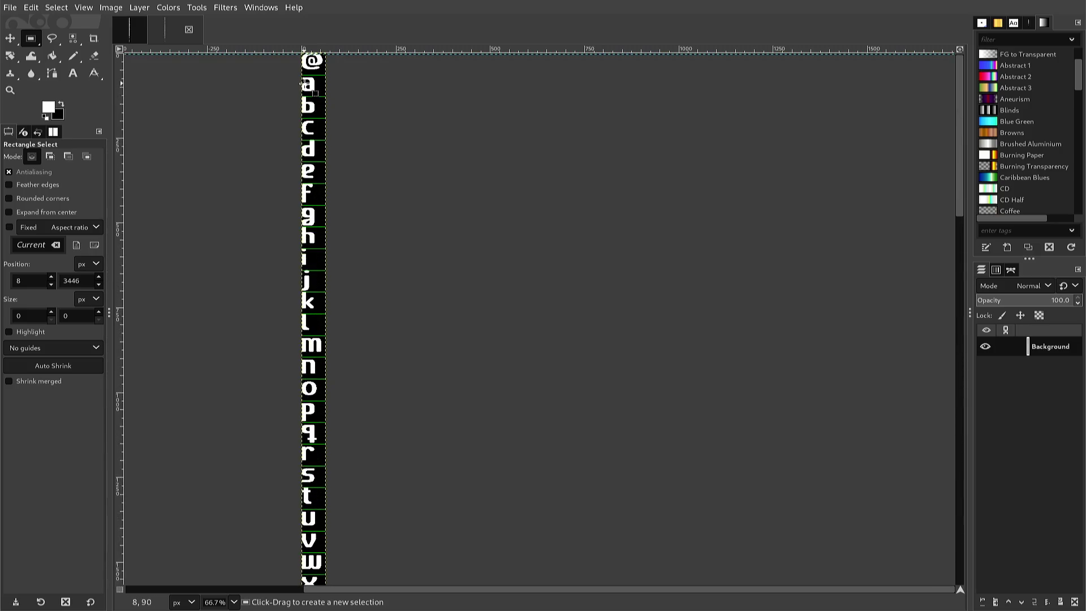
scroll(303, 91, down, 5)
scroll(299, 148, down, 4)
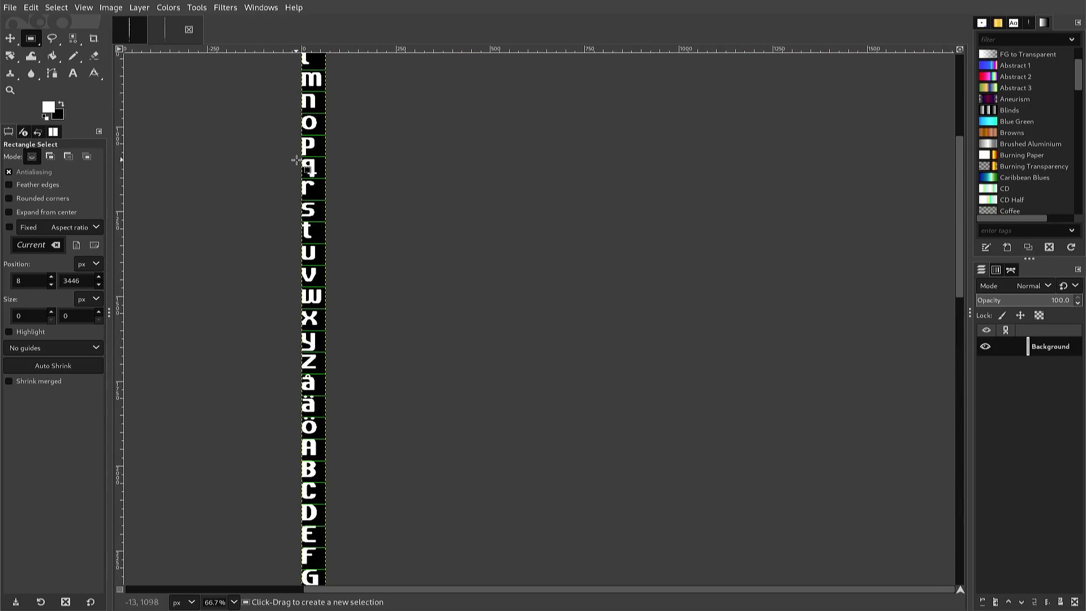
key(ctrl)
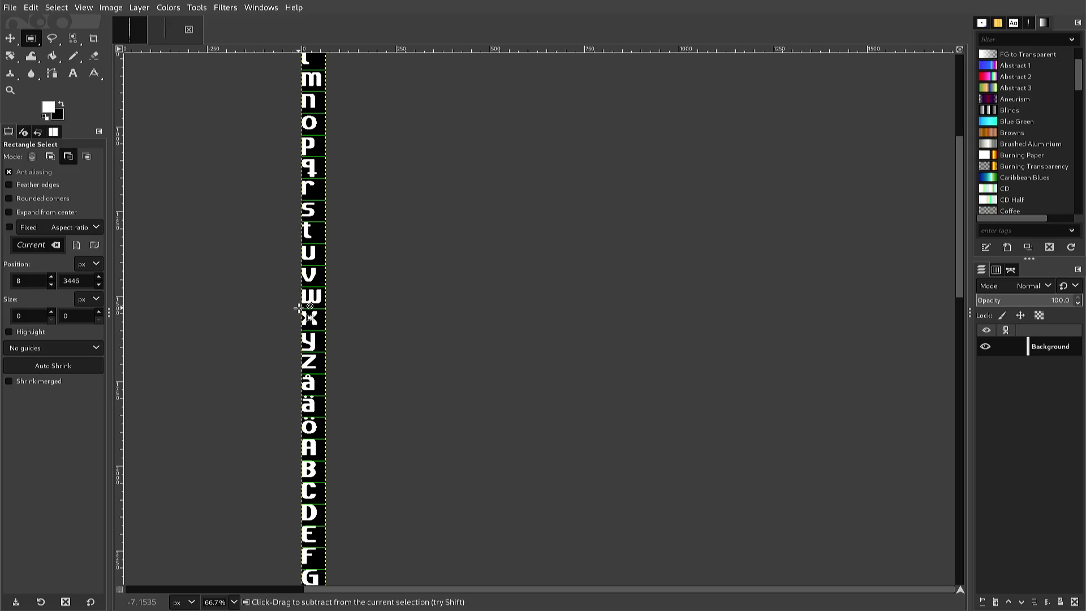
scroll(299, 308, up, 6)
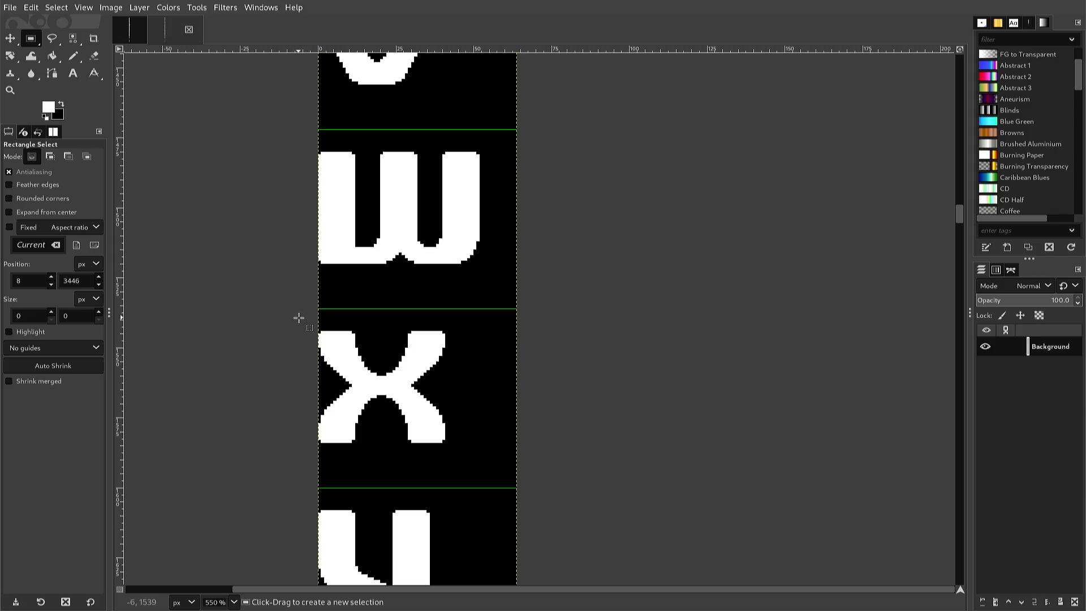
click(299, 318)
drag(299, 318, 306, 367)
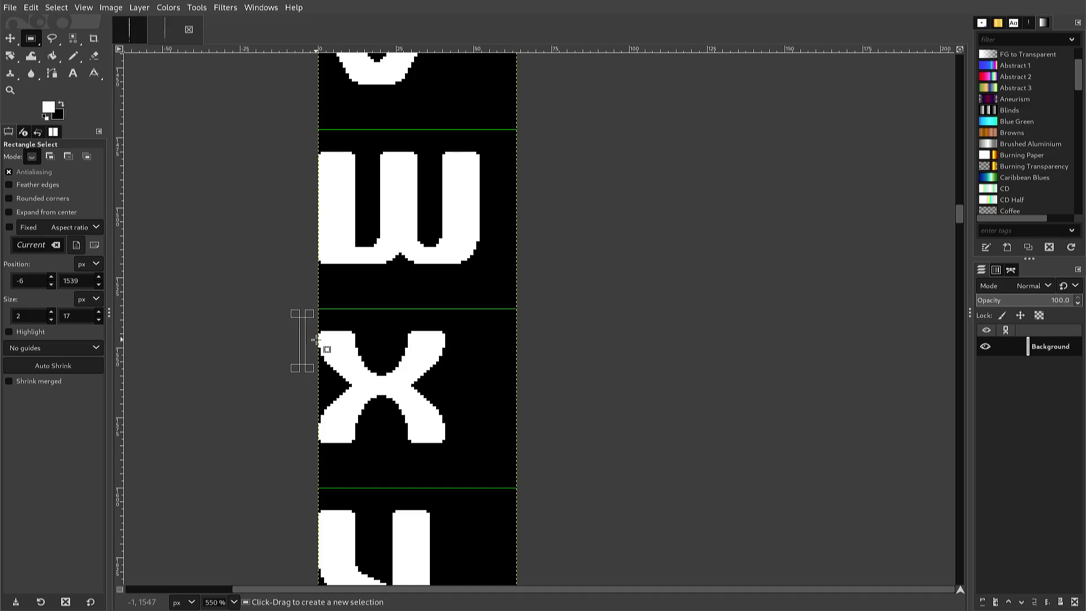
click(313, 337)
click(314, 334)
Frame the X glyph in a tight 42×41 selection and copy it.
mouse_move(315, 334)
mouse_down()
mouse_move(347, 419)
mouse_move(409, 453)
mouse_move(446, 463)
mouse_move(447, 452)
mouse_up()
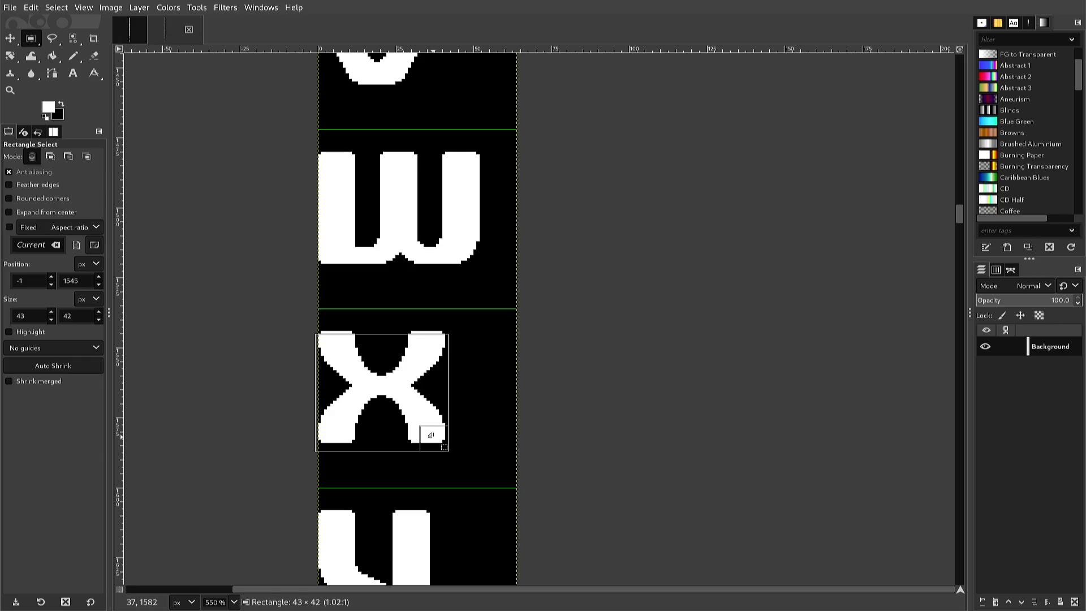
drag(444, 448, 425, 432)
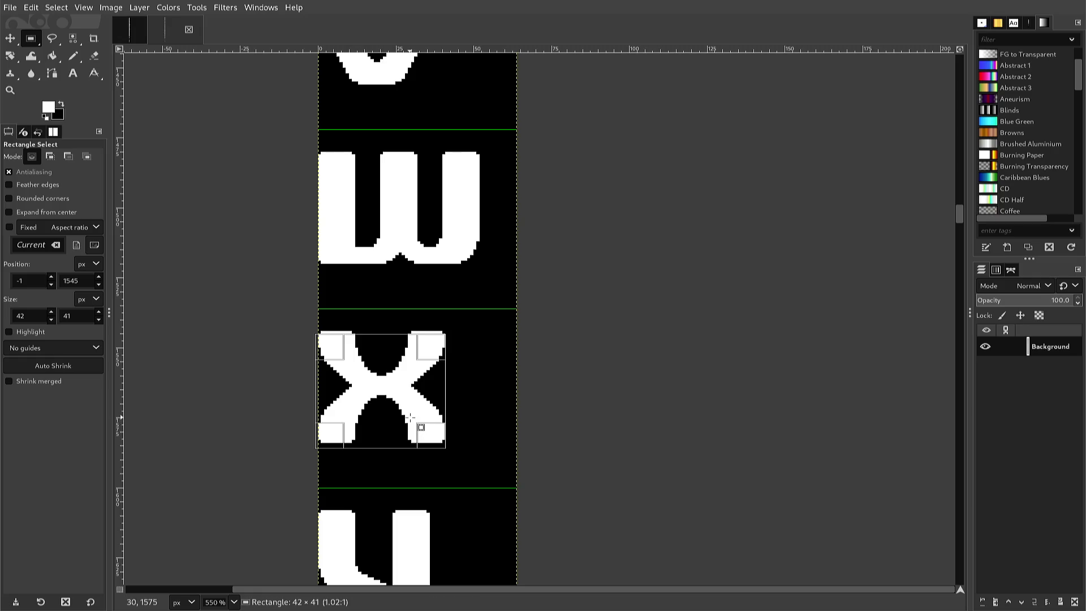
drag(396, 394, 395, 393)
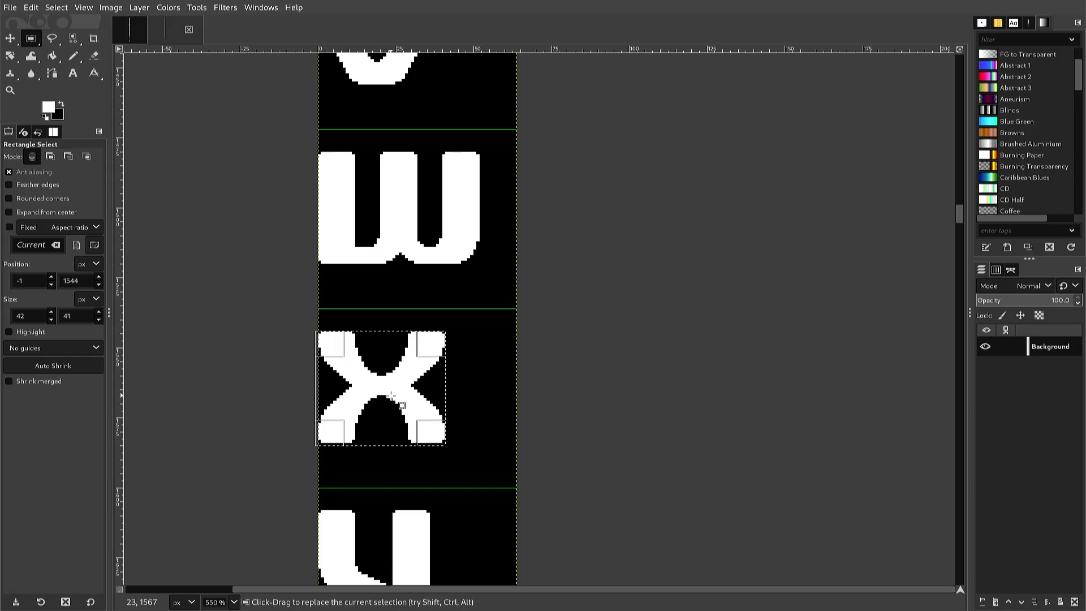
key(ctrl)
key(ctrl+c)
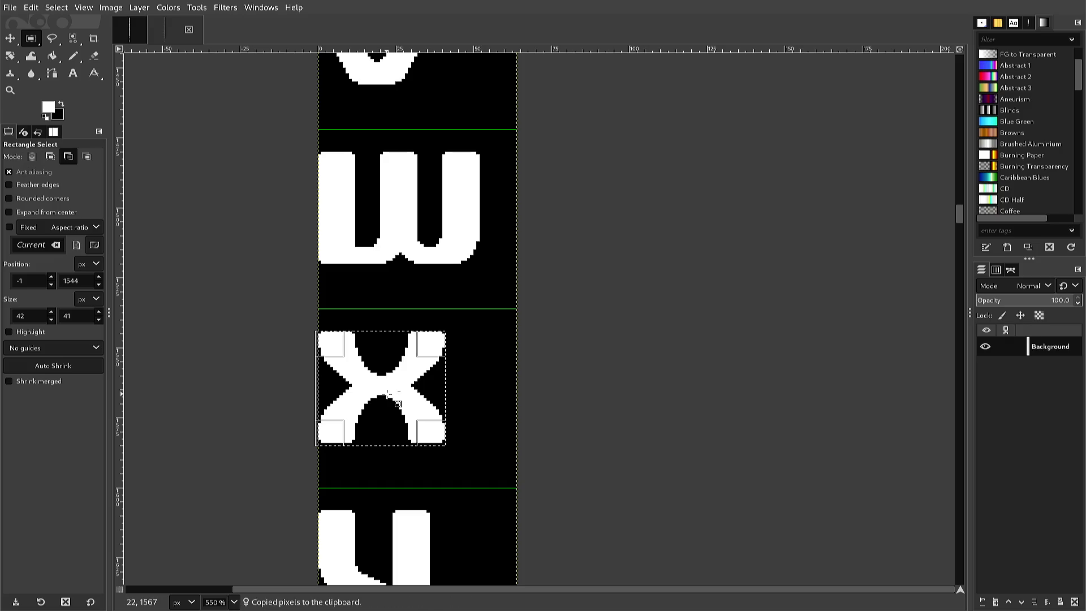
Clear the selection, scroll to the X glyph, and paste the copied X as a floating piece.
click(362, 295)
scroll(361, 295, down, 10)
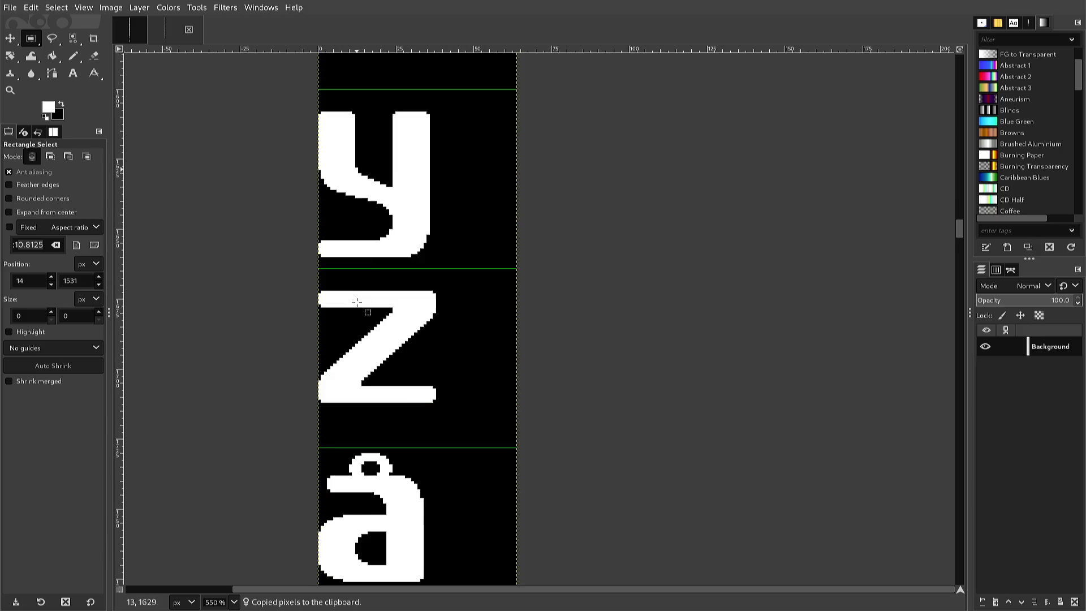
scroll(355, 308, down, 20)
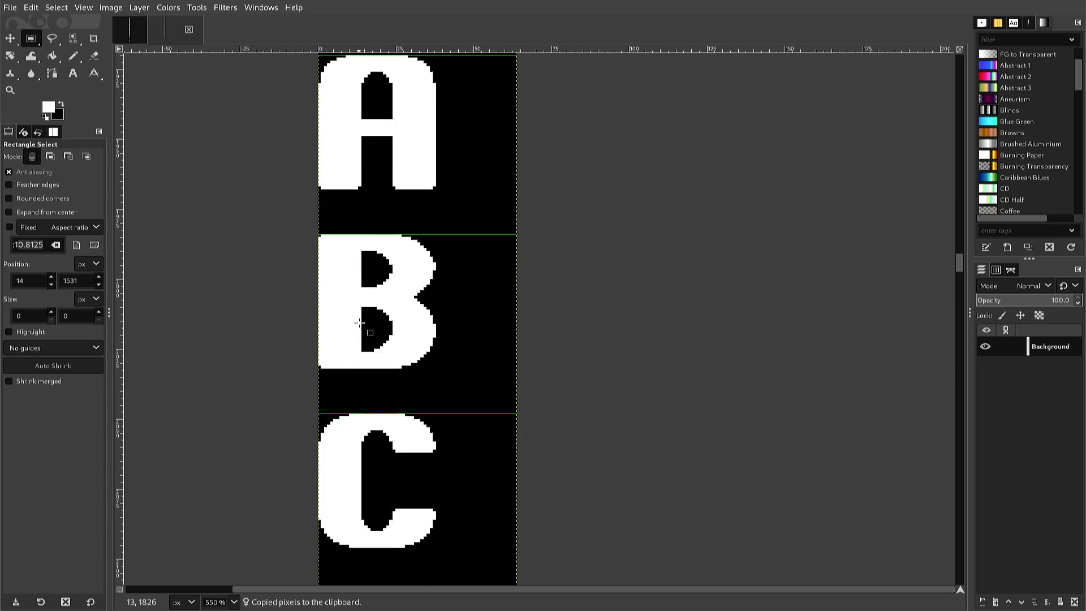
scroll(355, 340, down, 20)
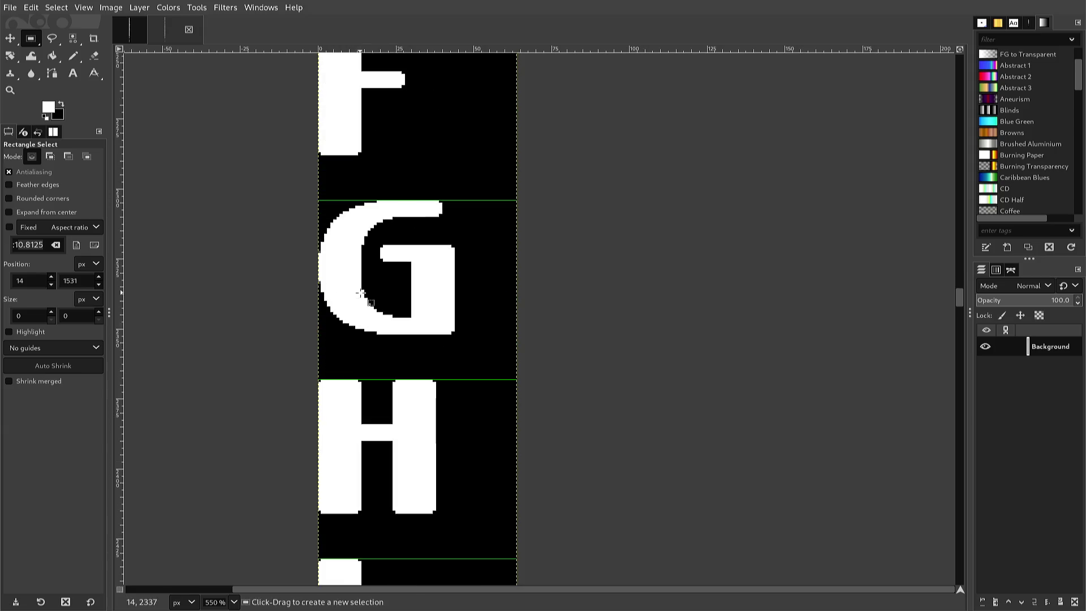
scroll(358, 295, down, 20)
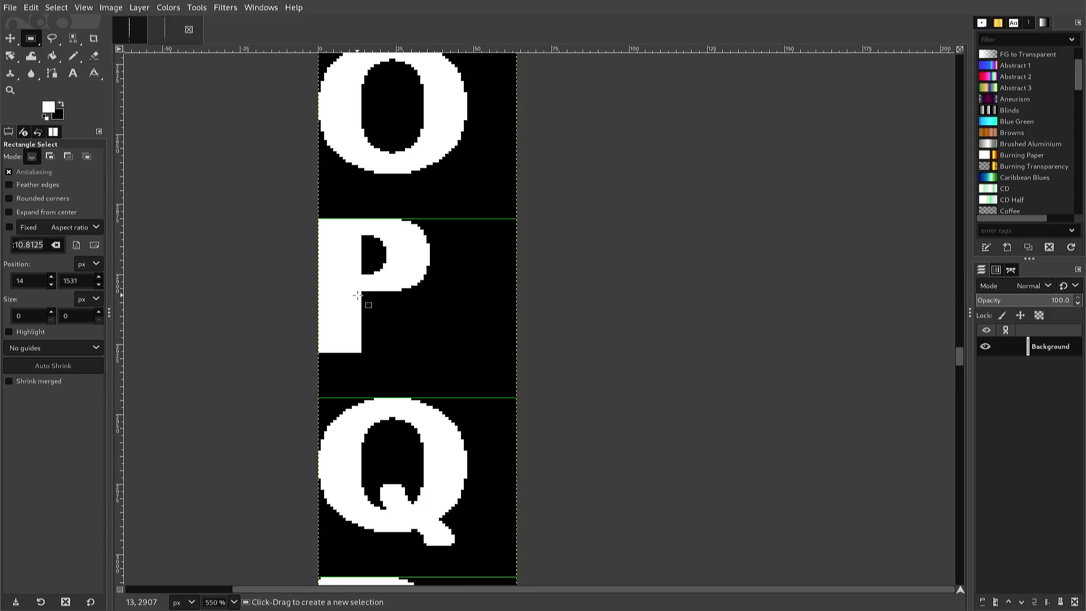
scroll(356, 293, down, 11)
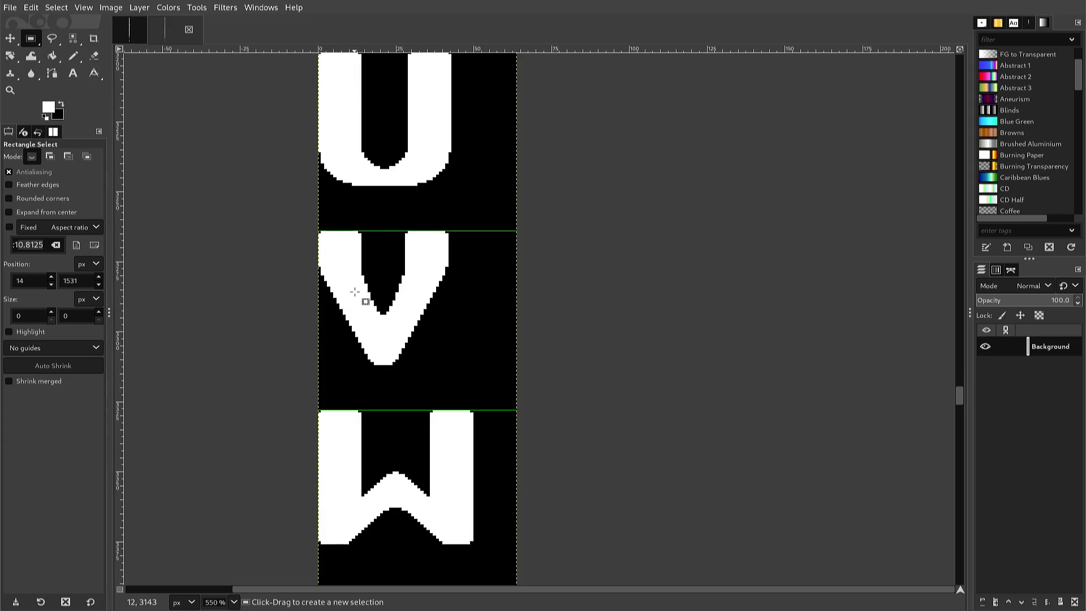
scroll(354, 292, down, 15)
scroll(345, 282, up, 4)
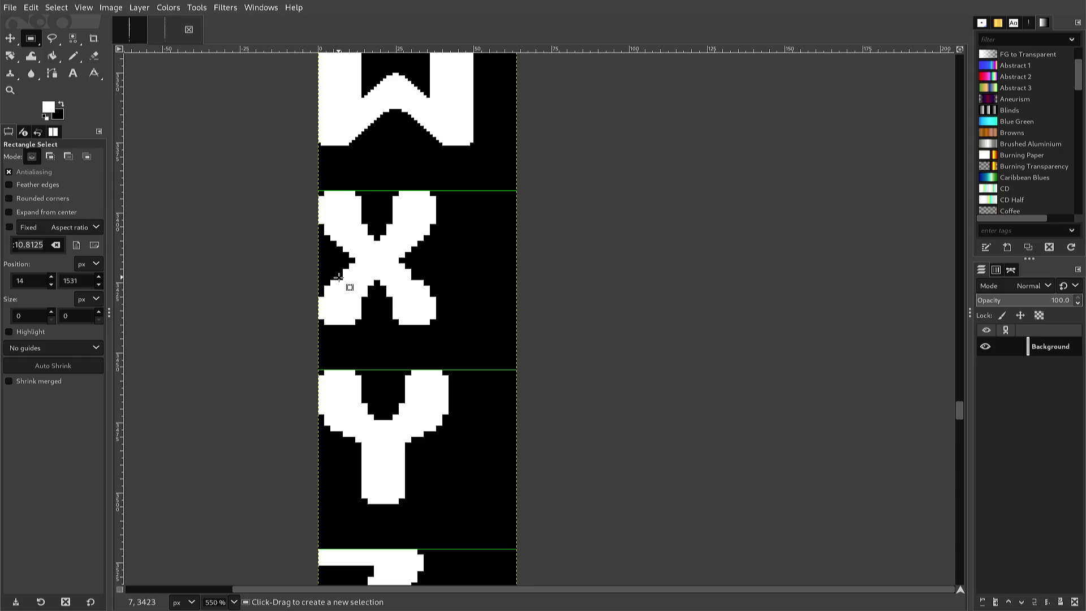
key(ctrl)
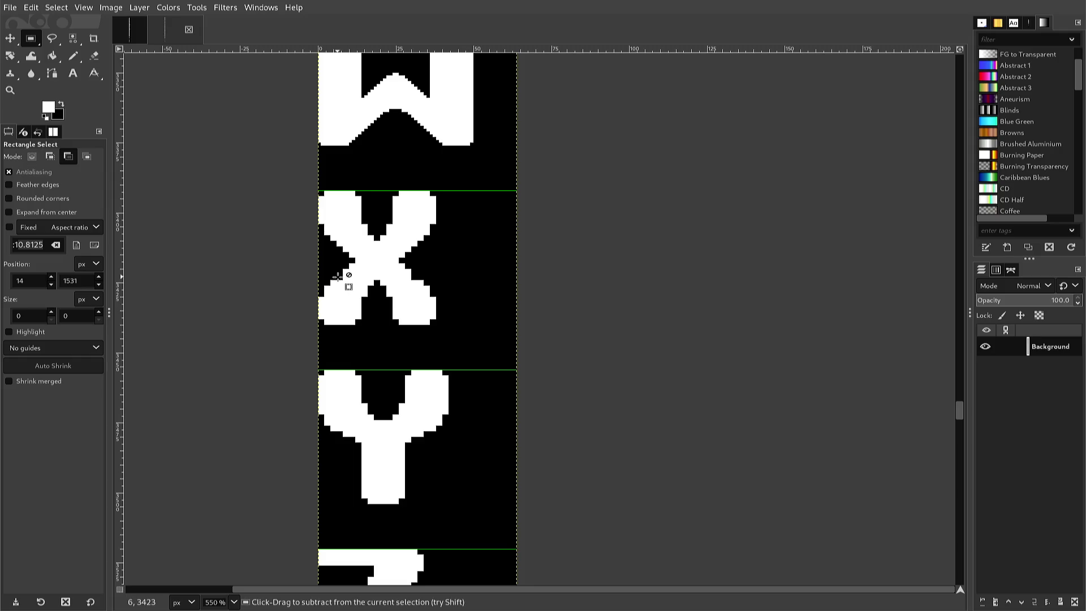
key(ctrl+v)
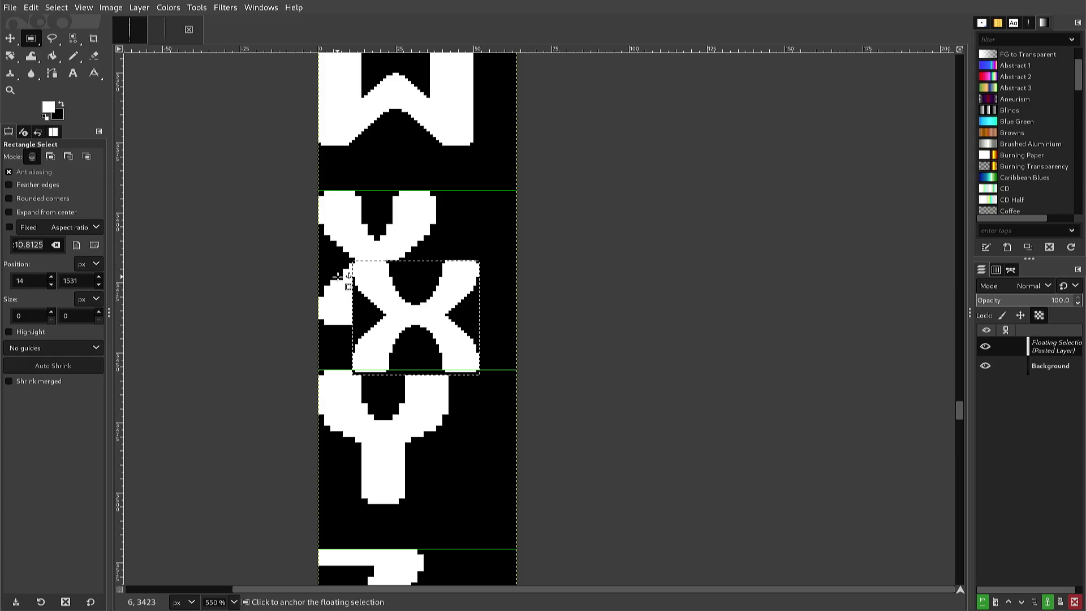
Nudge the pasted X one pixel left and three up into its cell, then anchor it.
key(Left)
key(Left)
key(Left)
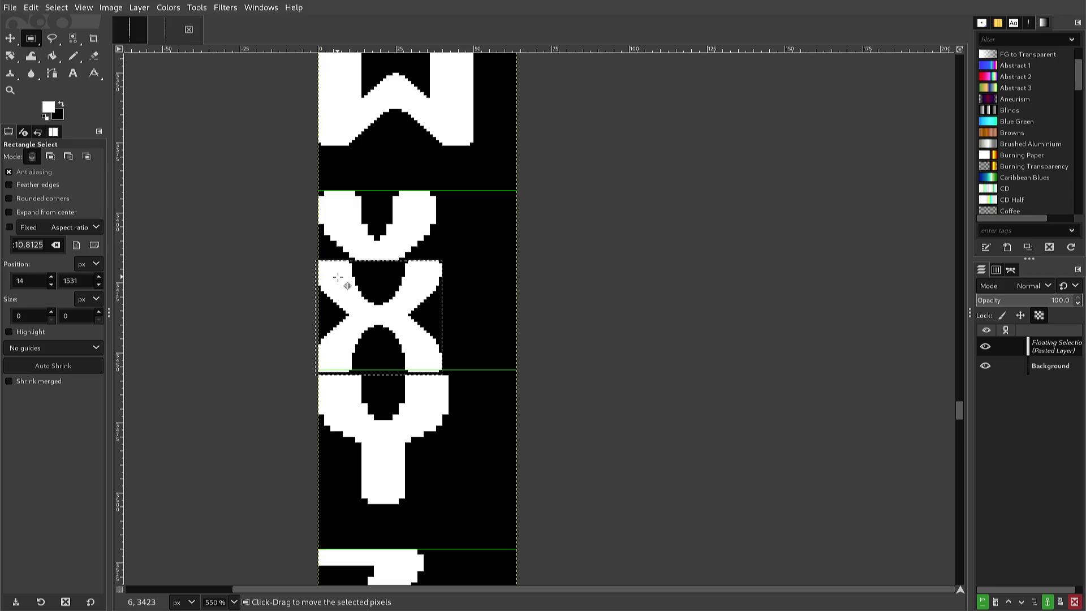
key(Up)
key(Up)
key(Up)
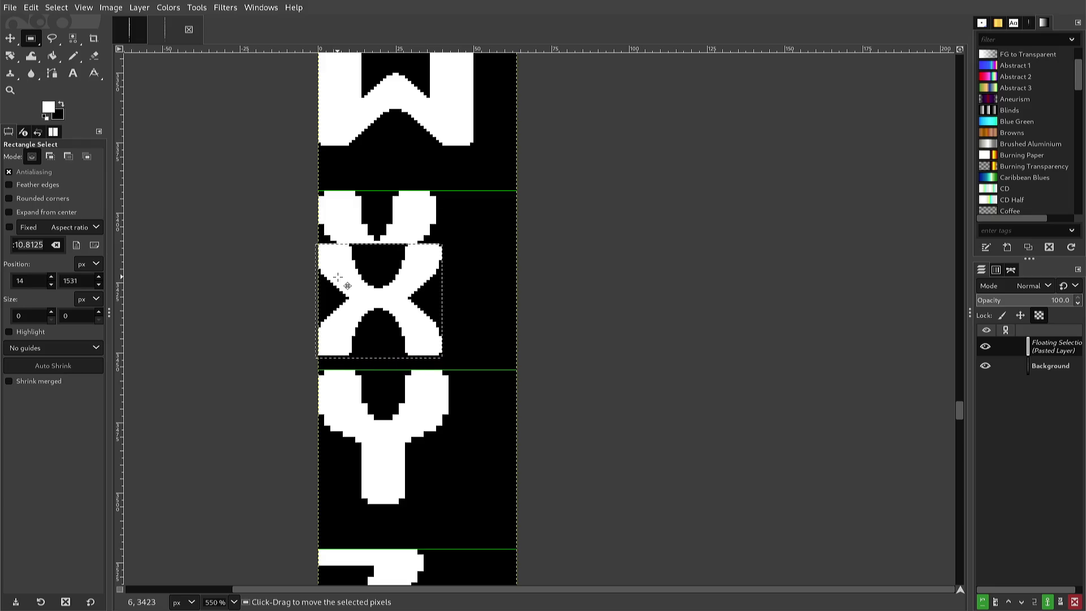
key(Up)
key(Up)
key(Up)
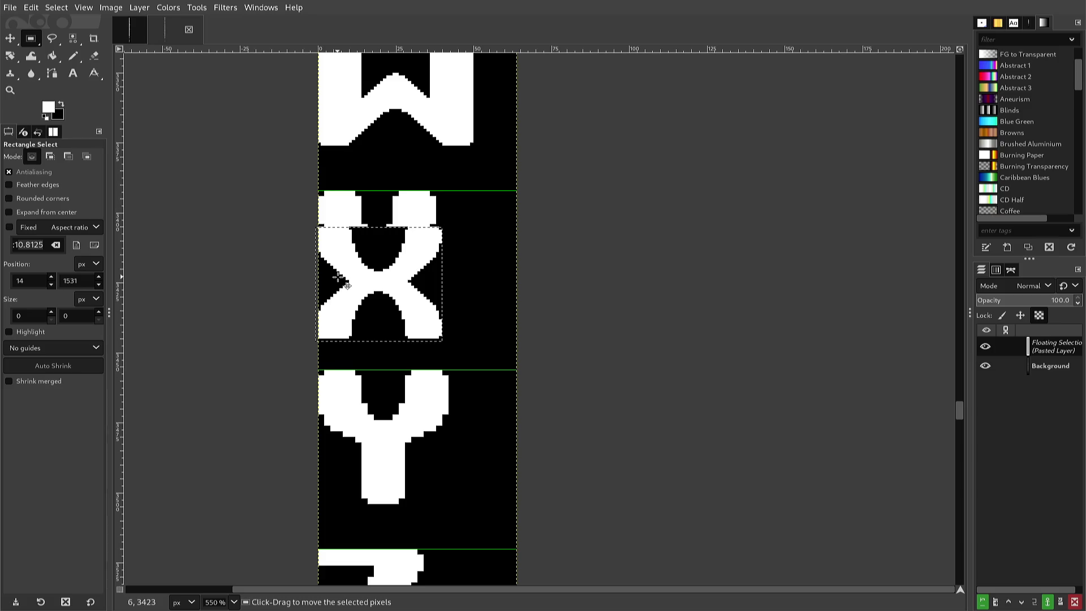
key(Up)
key(Up)
key(Up)
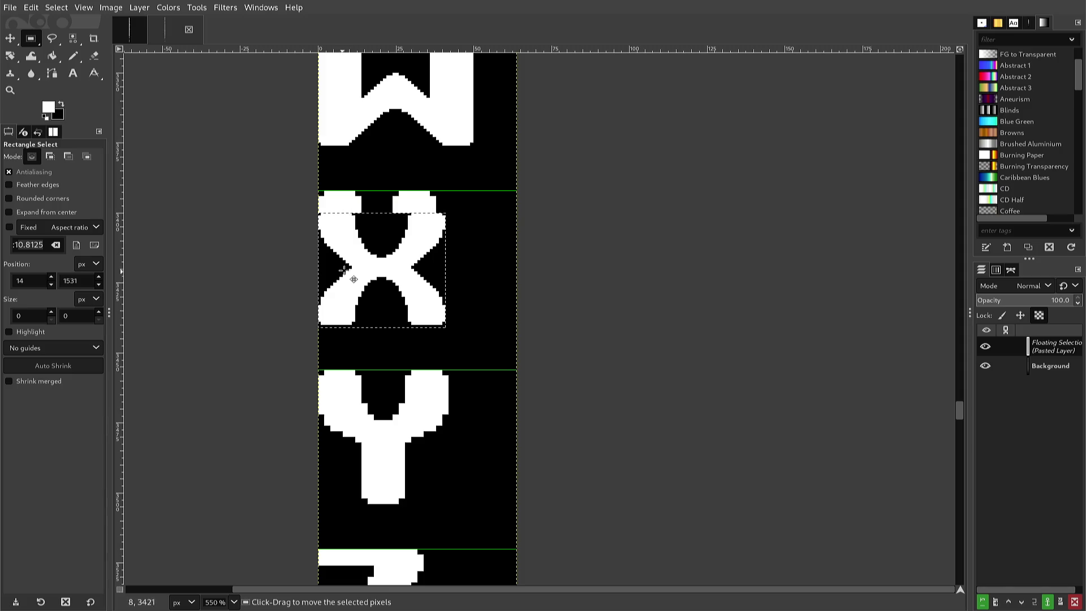
click(399, 188)
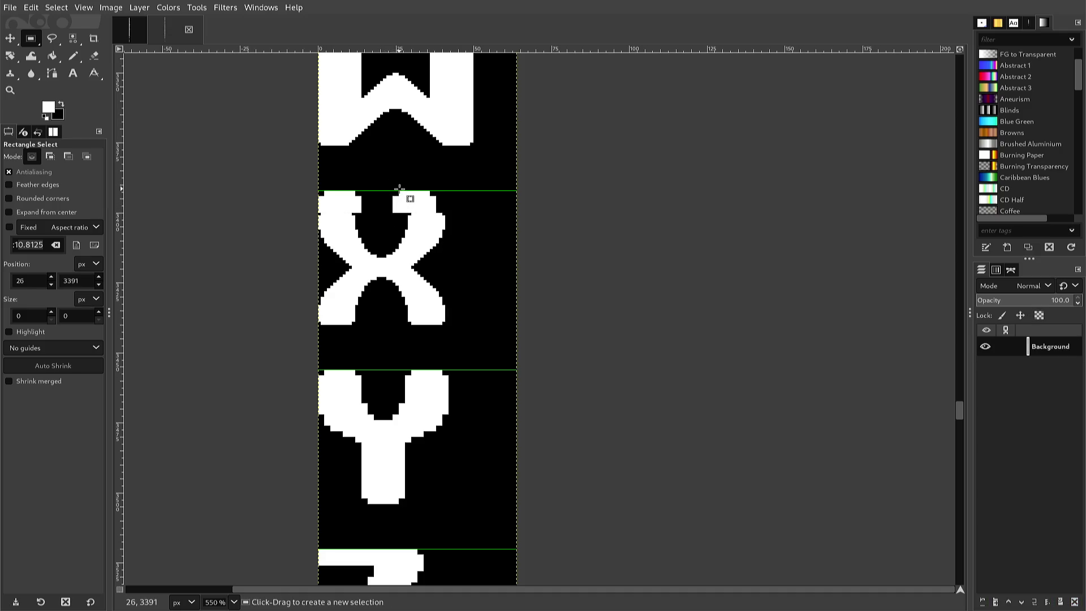
Zoom in to 1100% on the new X glyph to see its individual pixels.
scroll(402, 209, down, 3)
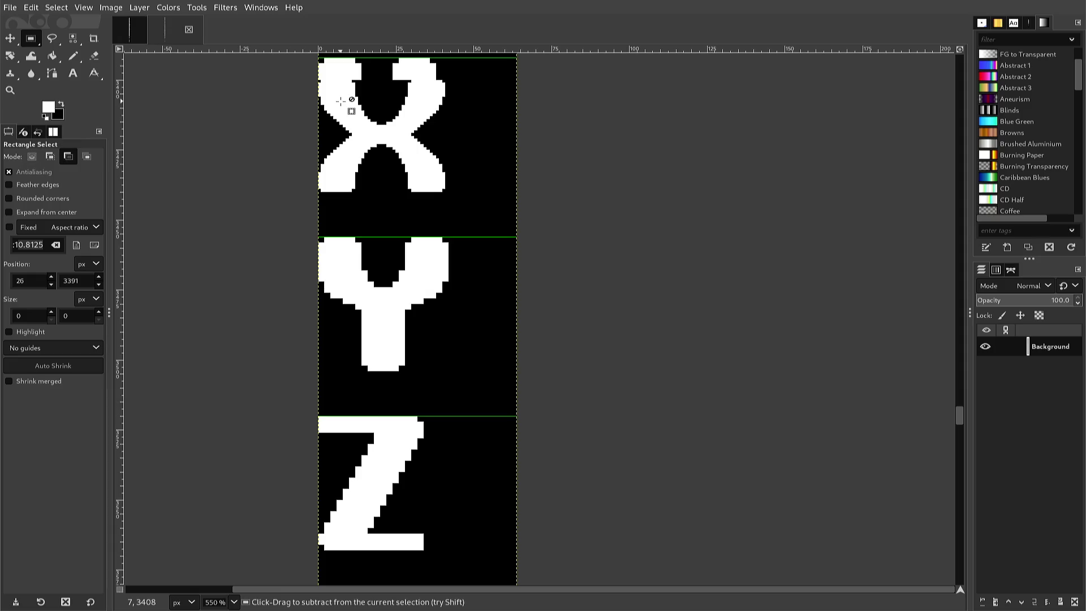
ctrl+scroll(341, 101, up, 1)
ctrl+scroll(341, 101, up, 1)
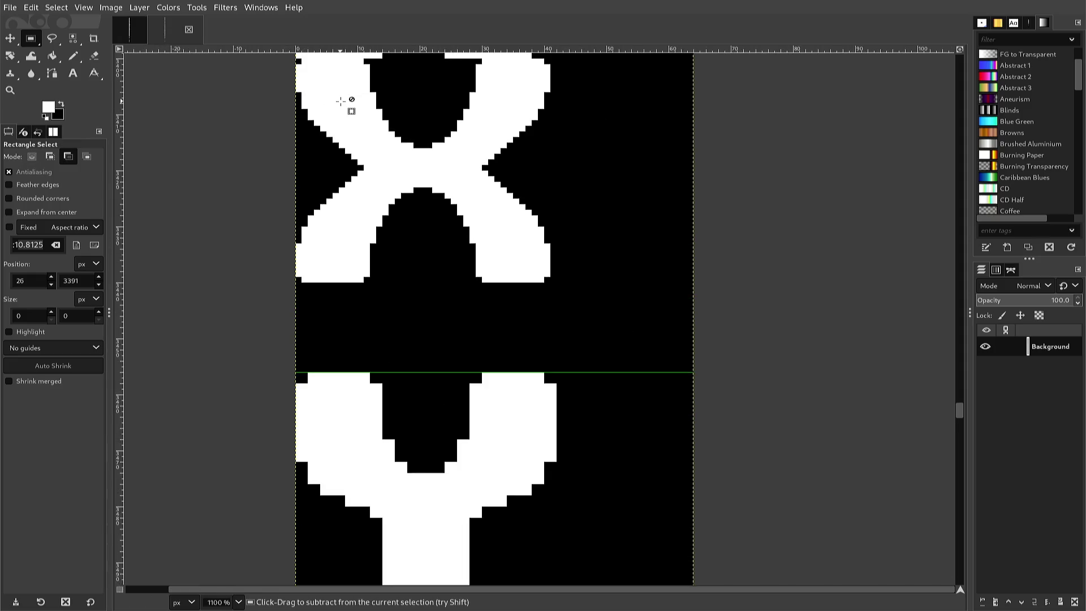
scroll(341, 101, up, 3)
scroll(341, 101, down, 3)
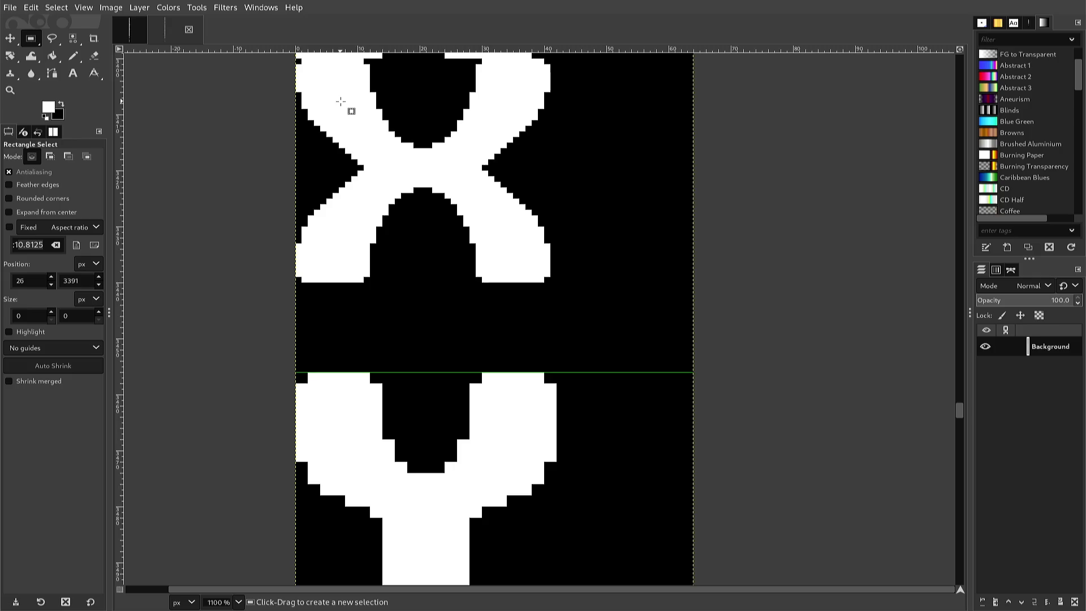
scroll(341, 101, up, 3)
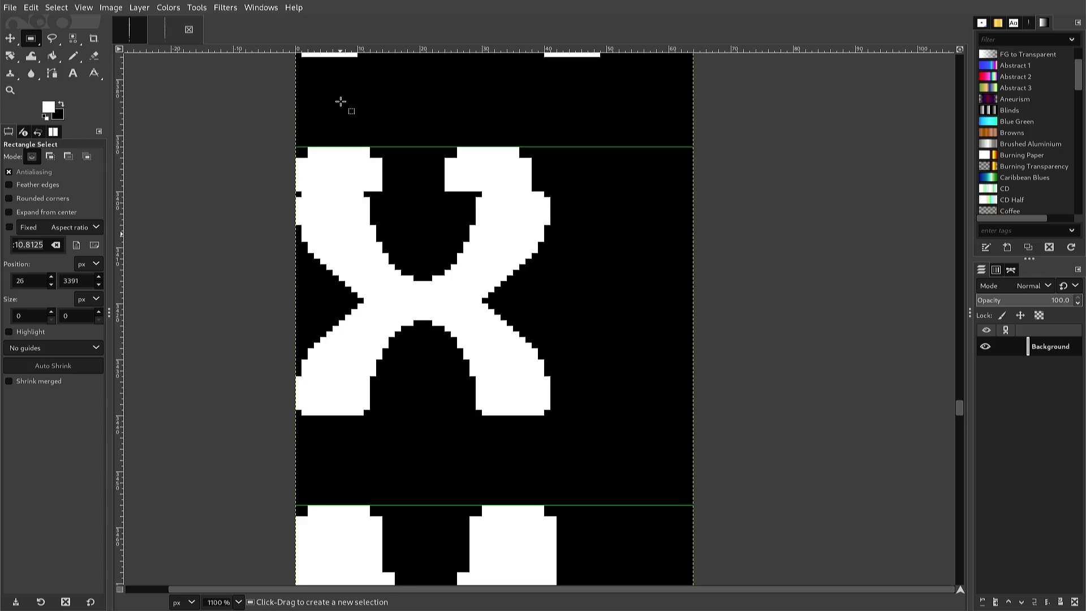
With the 1-pixel Pencil, paint white over five stray black pixels in the X's upper-left arm.
key(n)
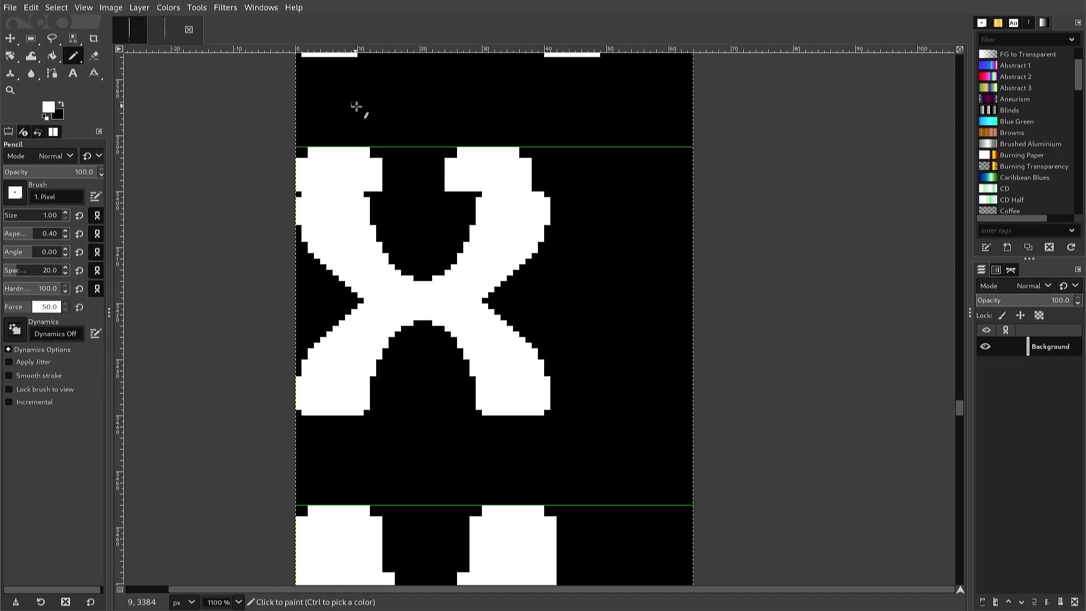
click(371, 211)
click(370, 201)
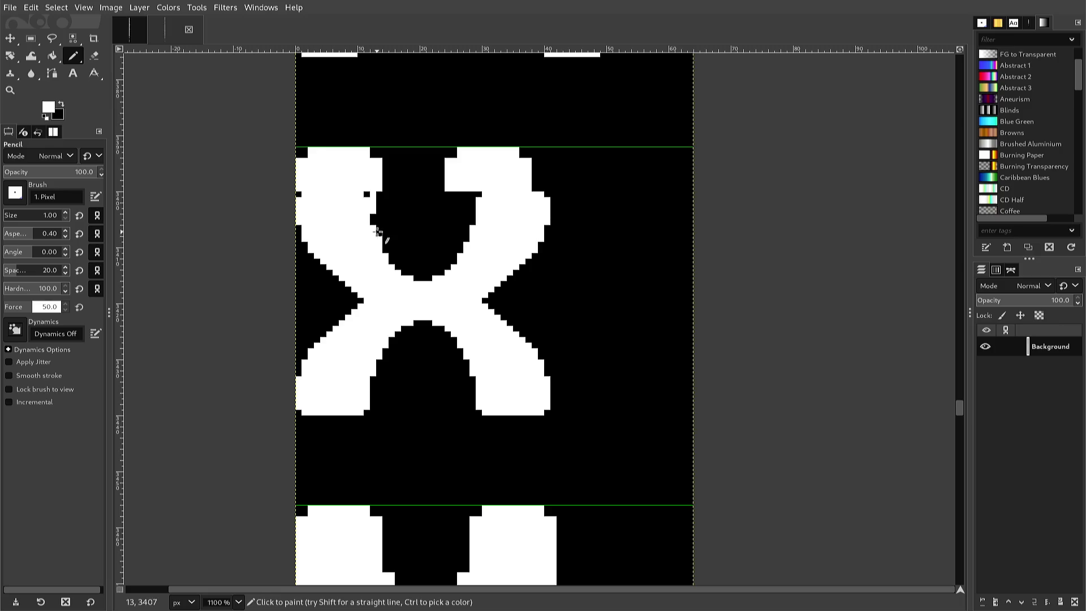
shift+click(378, 196)
click(372, 219)
click(367, 194)
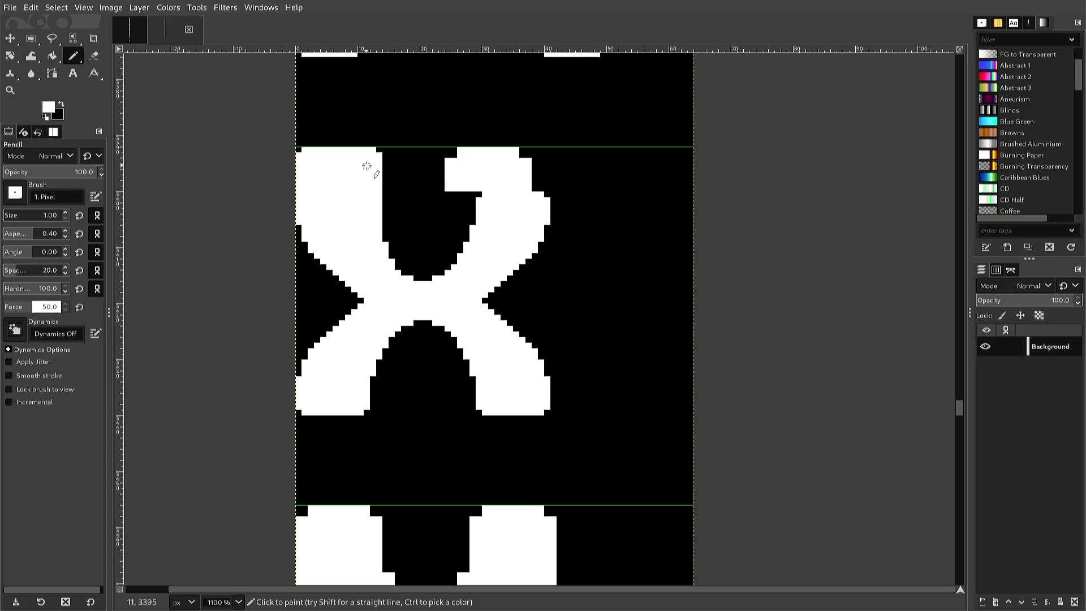
Copy an 11×12 patch at the X's centre, paste it one pixel higher, and anchor it.
key(r)
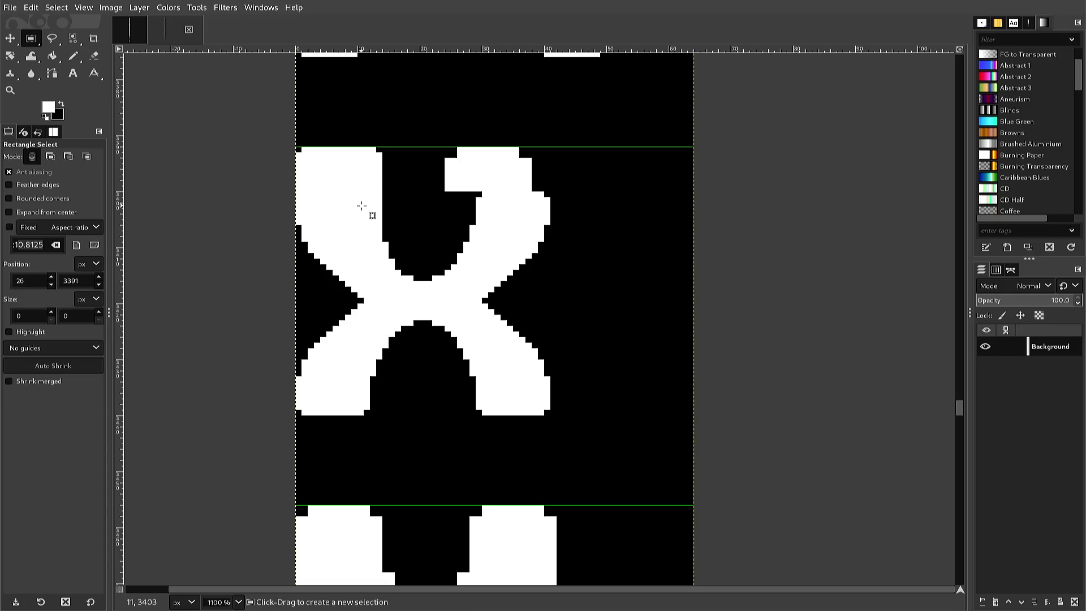
drag(360, 228, 426, 290)
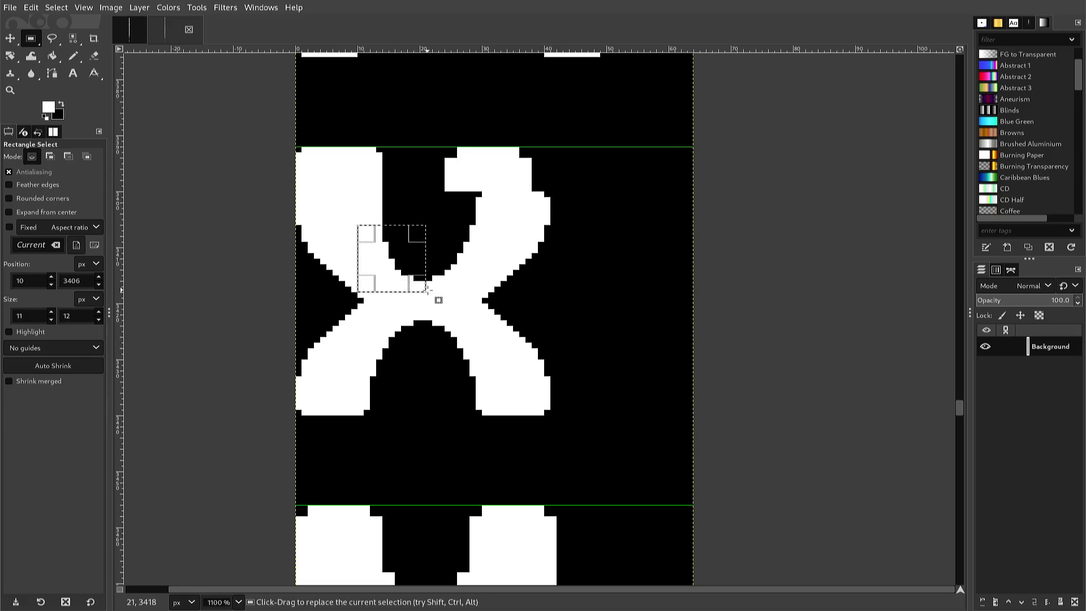
scroll(425, 291, up, 3)
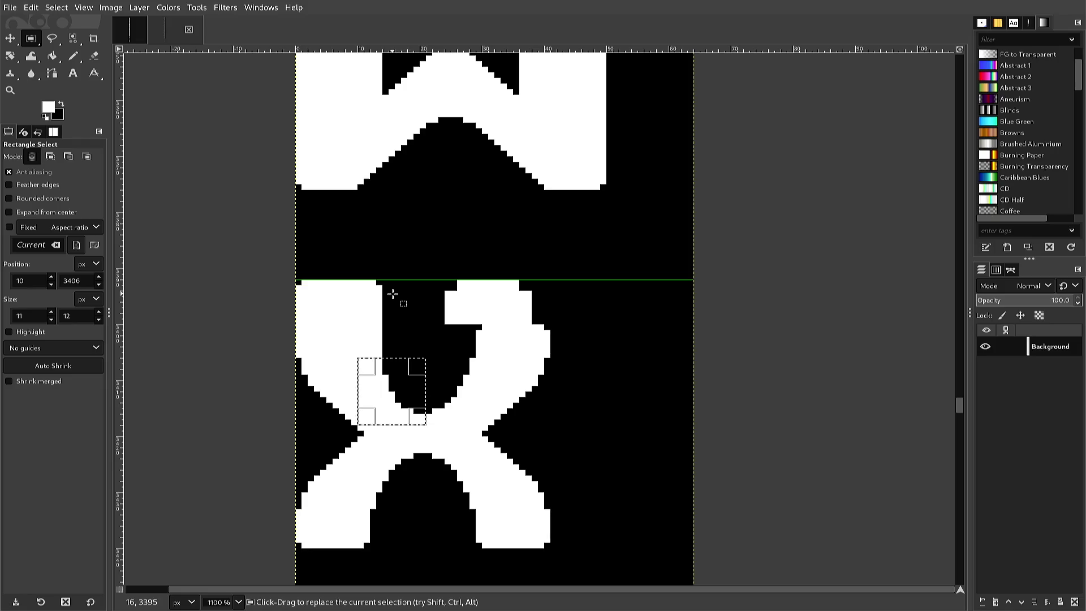
key(ctrl+c)
key(ctrl+v)
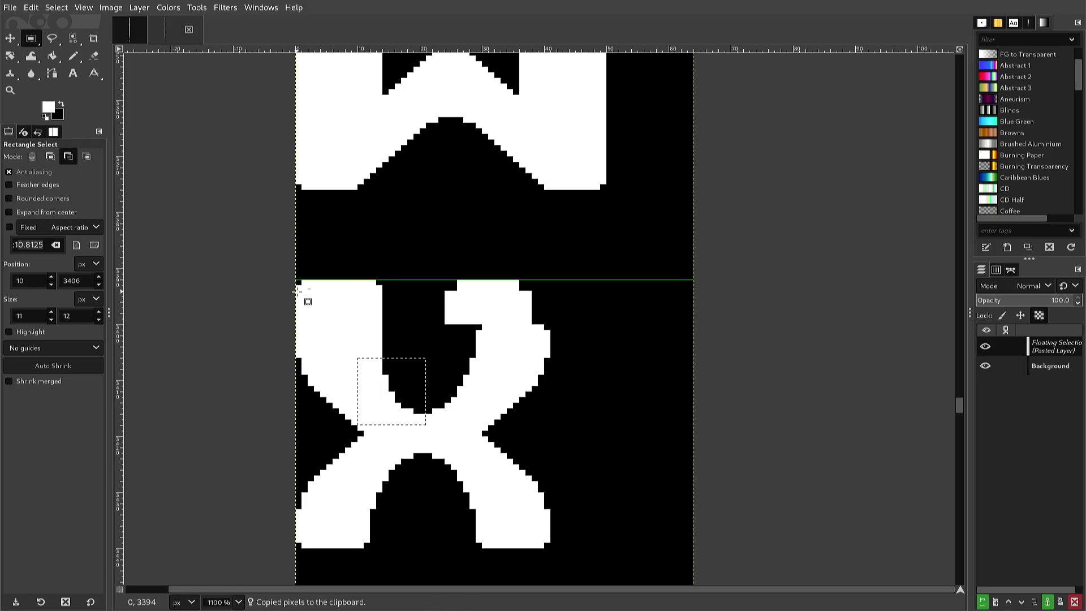
key(Up)
key(Up)
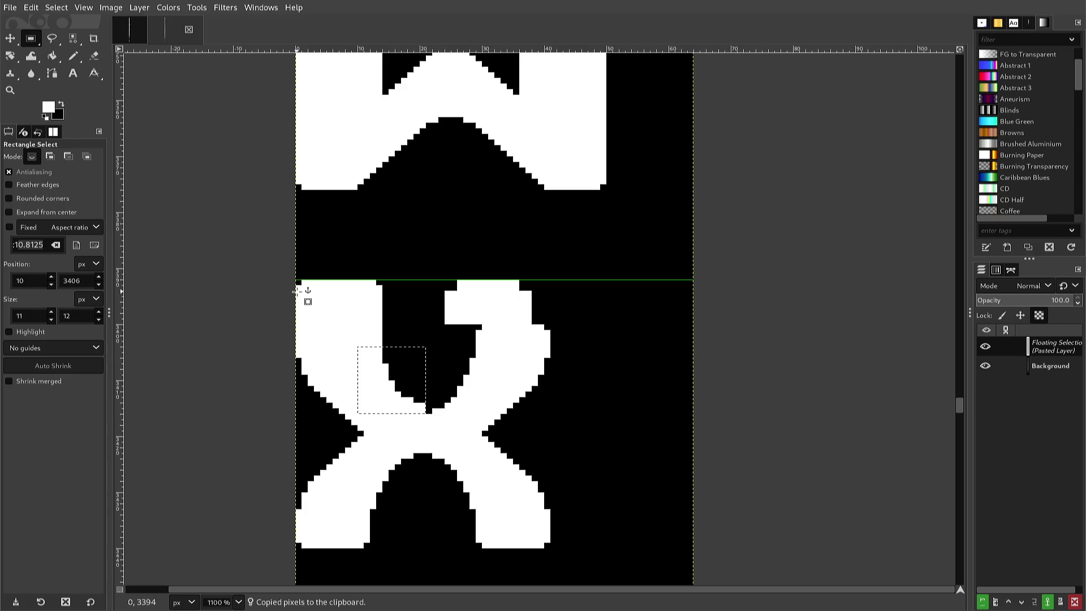
key(Down)
key(Up)
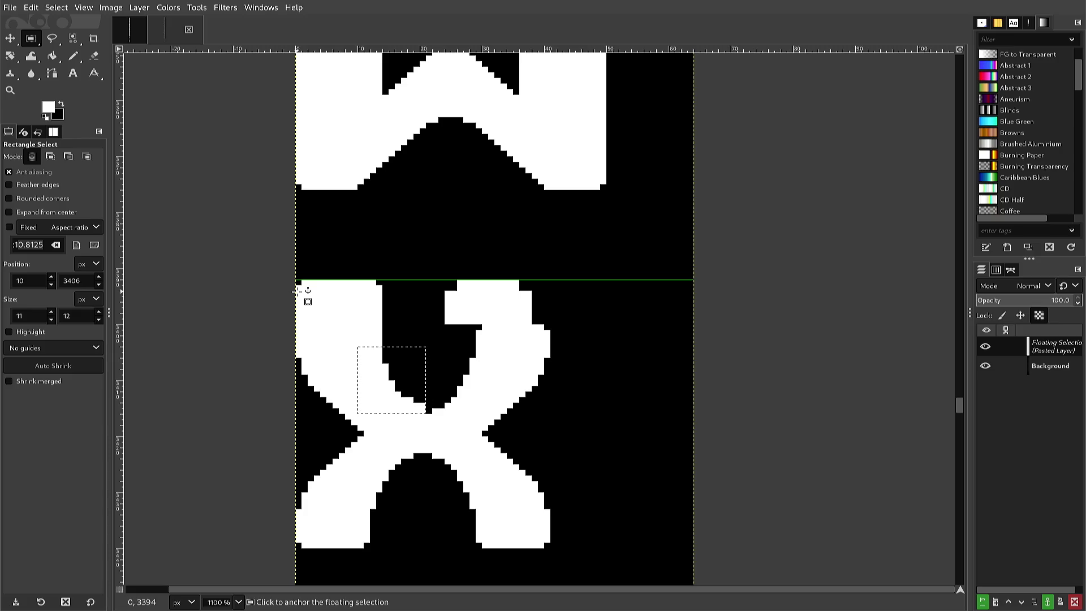
click(295, 289)
click(281, 260)
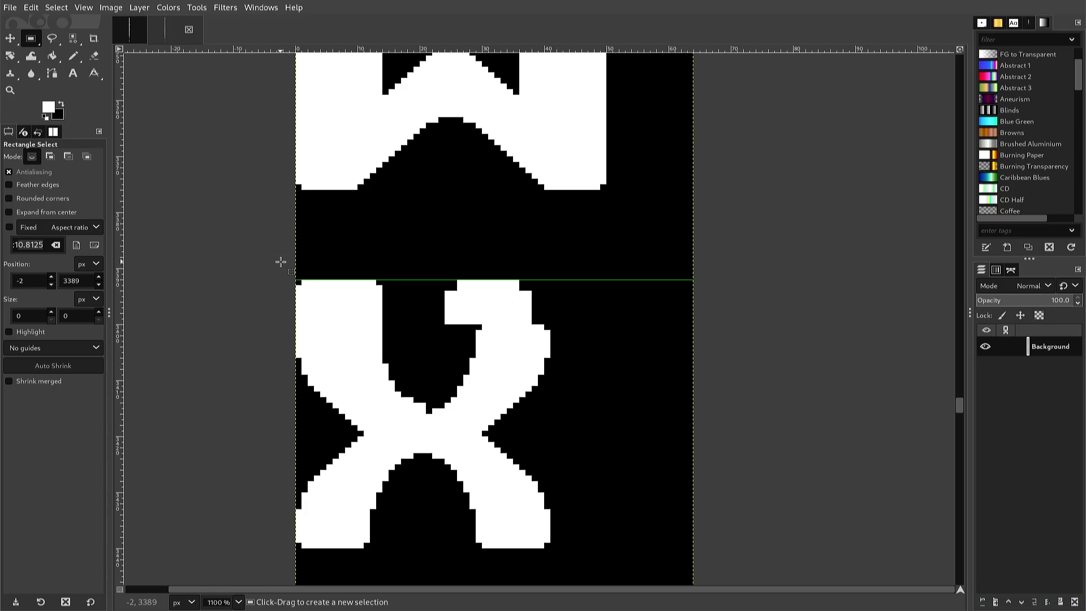
Start a new rectangle selection at the X's upper-left arm.
scroll(289, 270, down, 3)
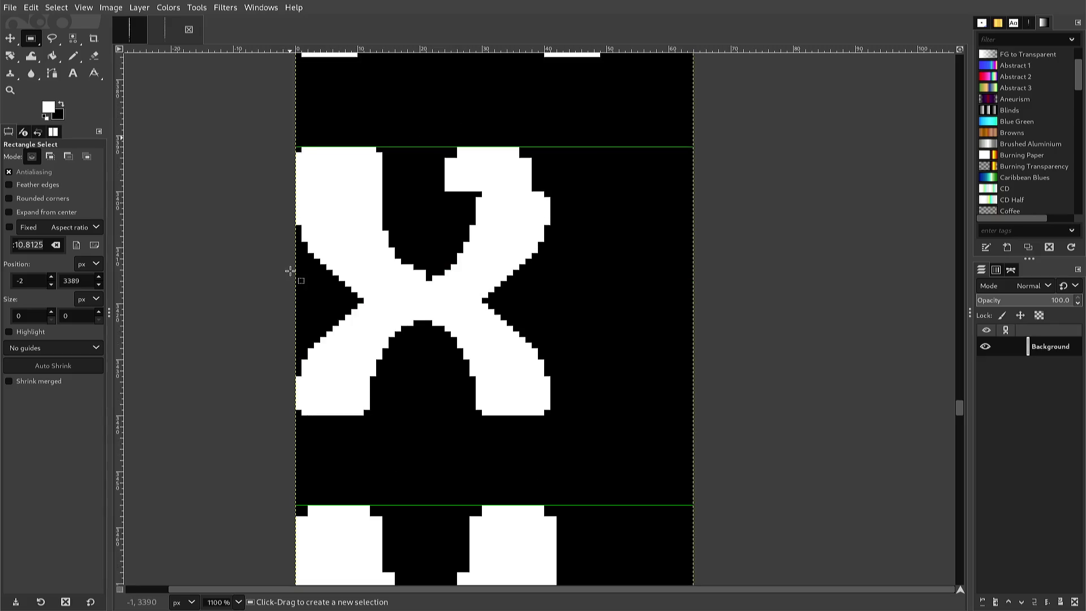
scroll(291, 267, down, 3)
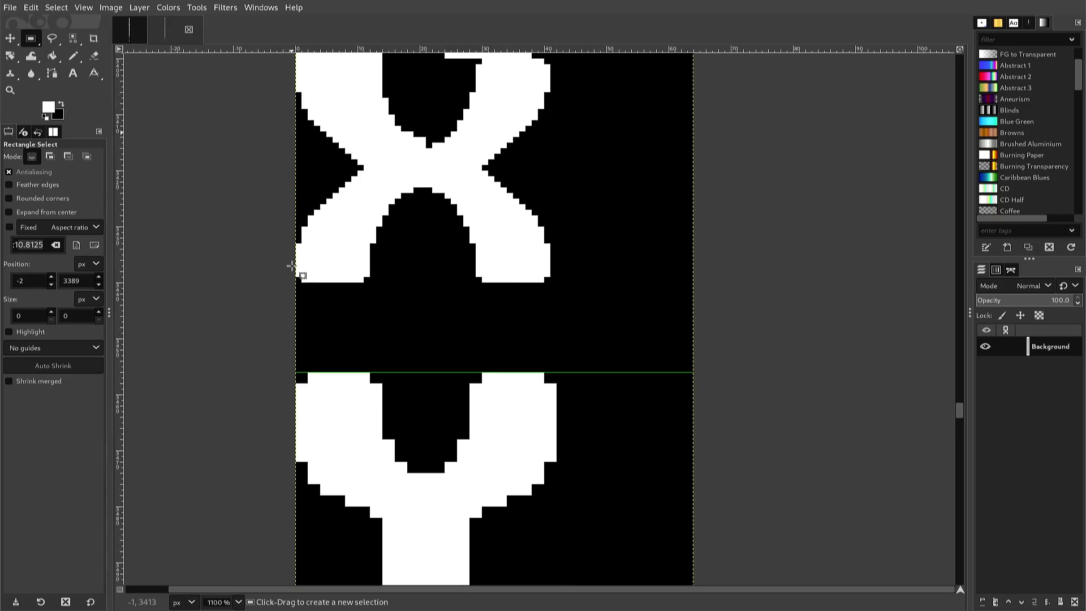
scroll(291, 266, up, 3)
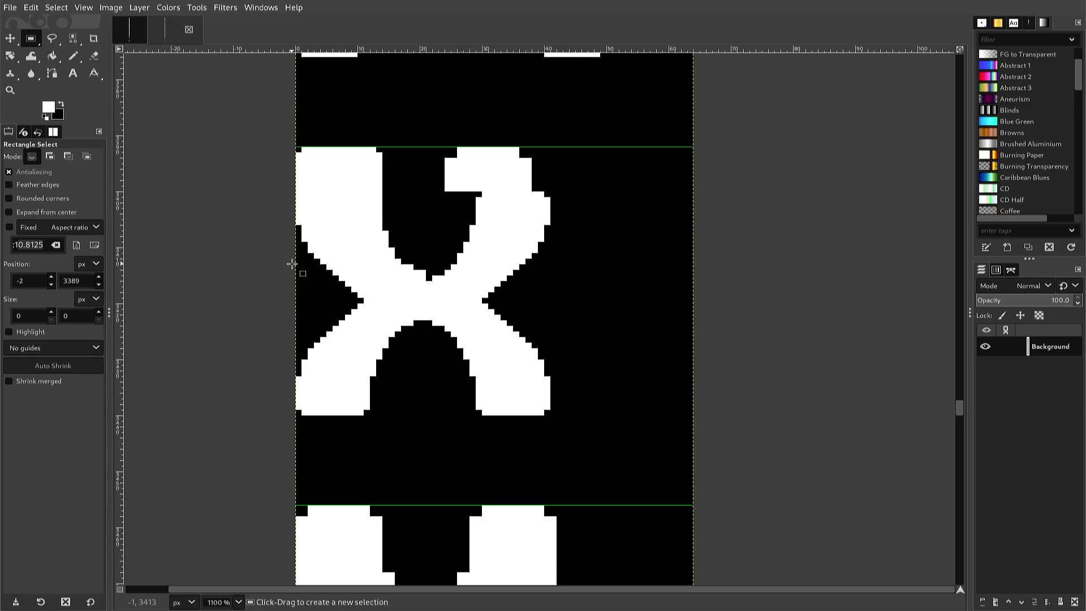
scroll(291, 264, down, 3)
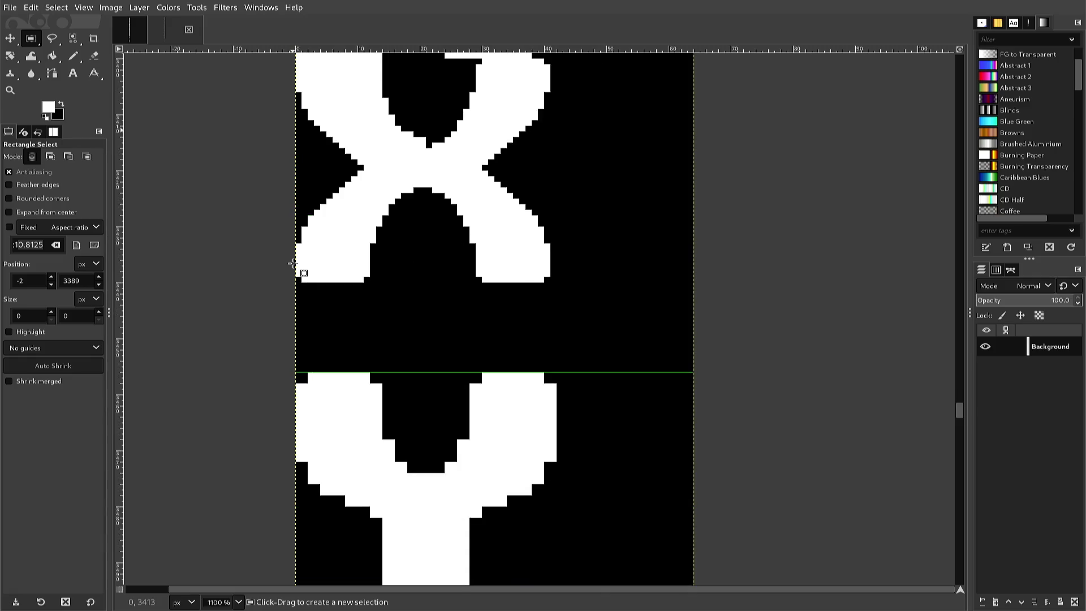
scroll(292, 263, up, 3)
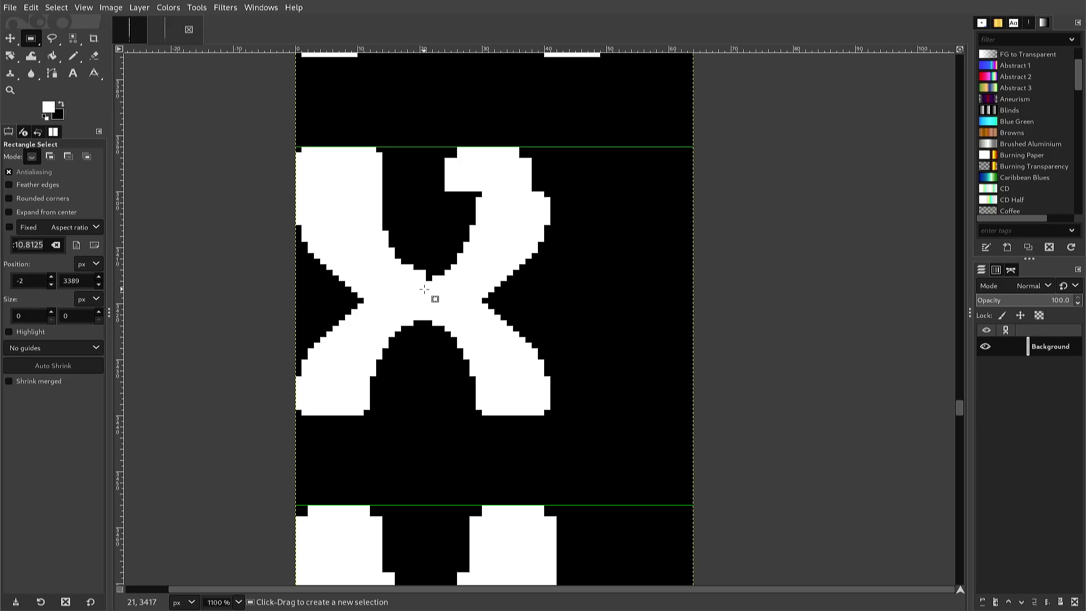
click(424, 289)
Select the 25×30 upper-left arm of the X and paste a floating copy.
mouse_move(426, 288)
mouse_down()
mouse_move(310, 273)
mouse_move(270, 225)
mouse_move(272, 136)
mouse_up()
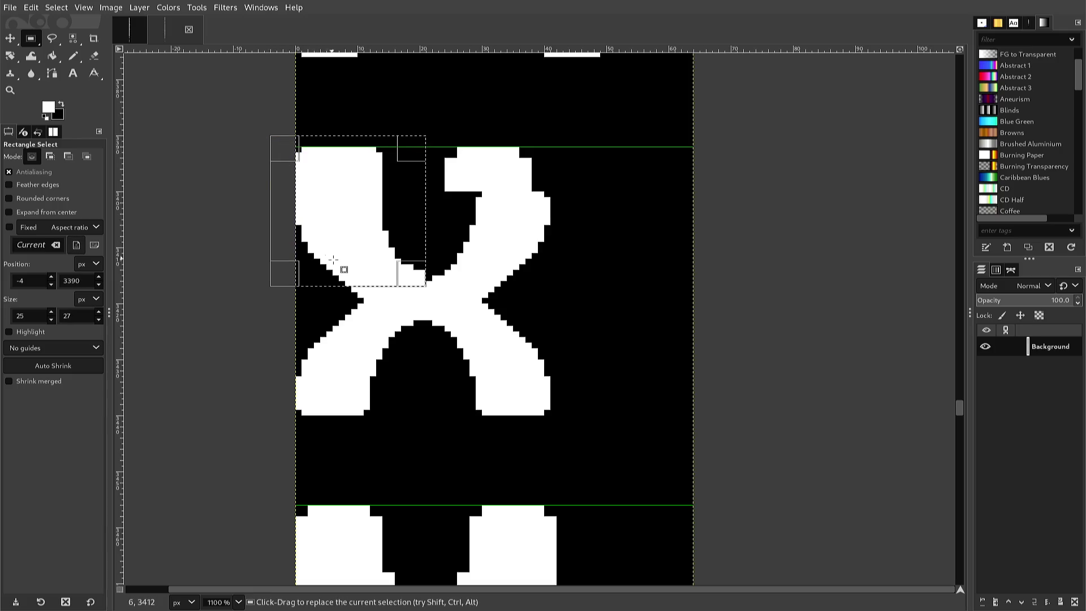
drag(331, 262, 330, 279)
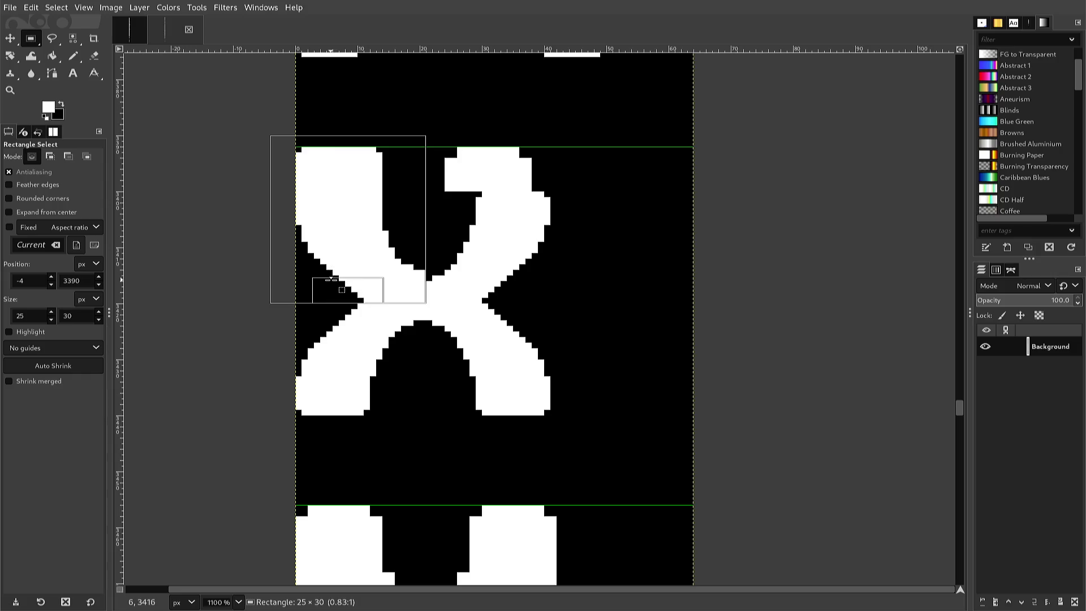
drag(331, 278, 330, 279)
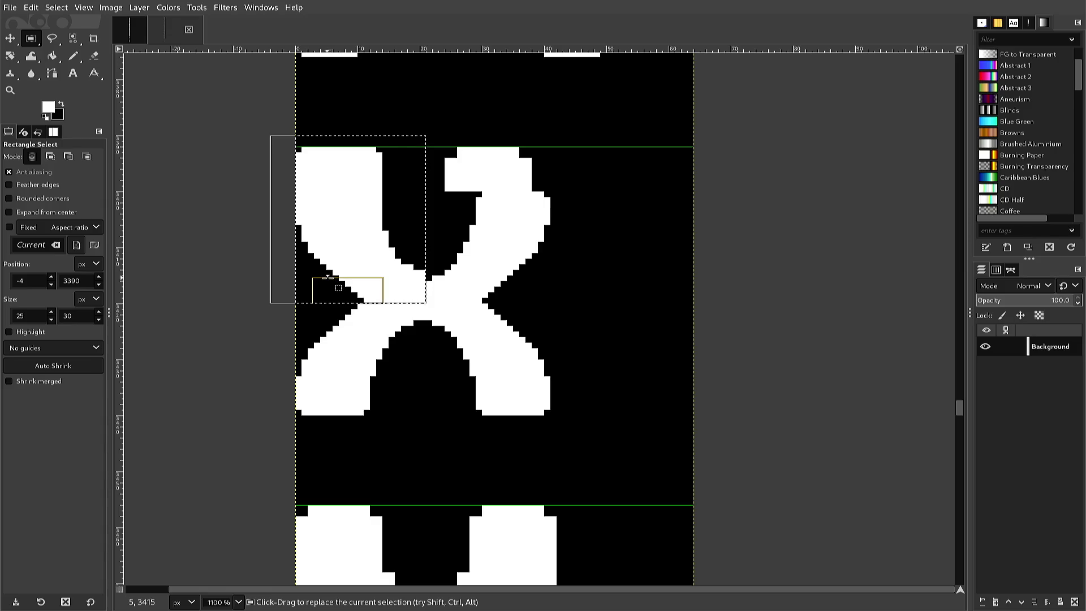
key(ctrl+c)
key(ctrl+v)
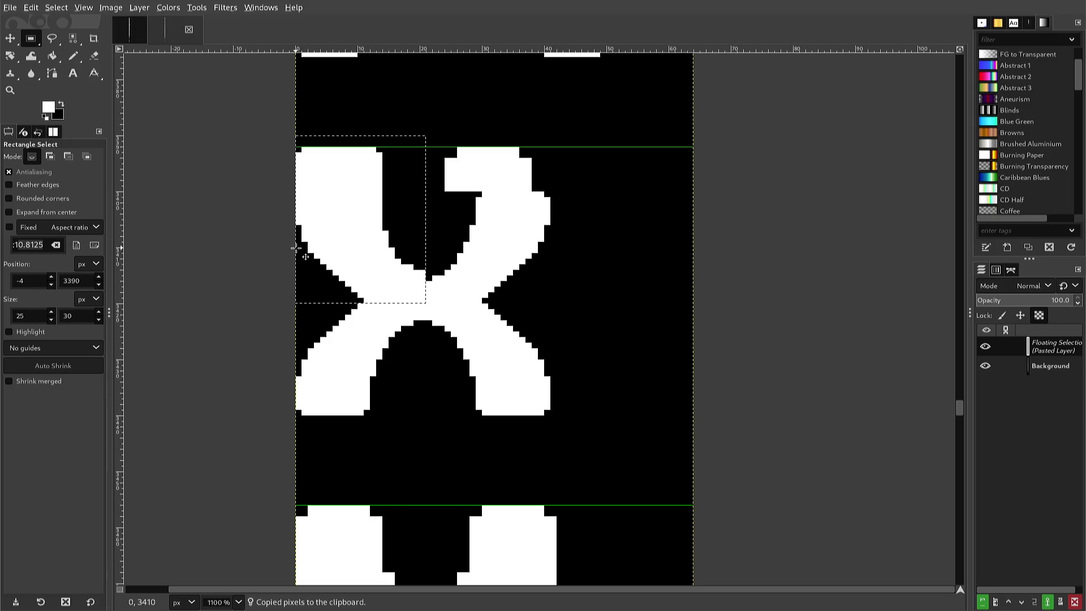
Check the Layer Offset settings and cancel without shifting the floating piece.
key(alt+l)
key(t)
key(o)
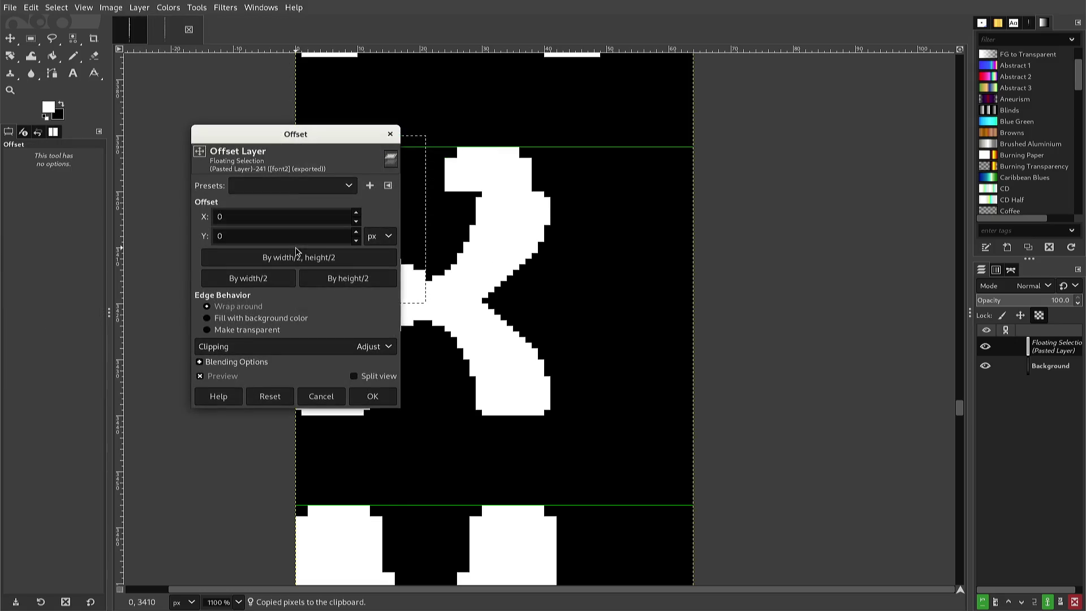
key(Escape)
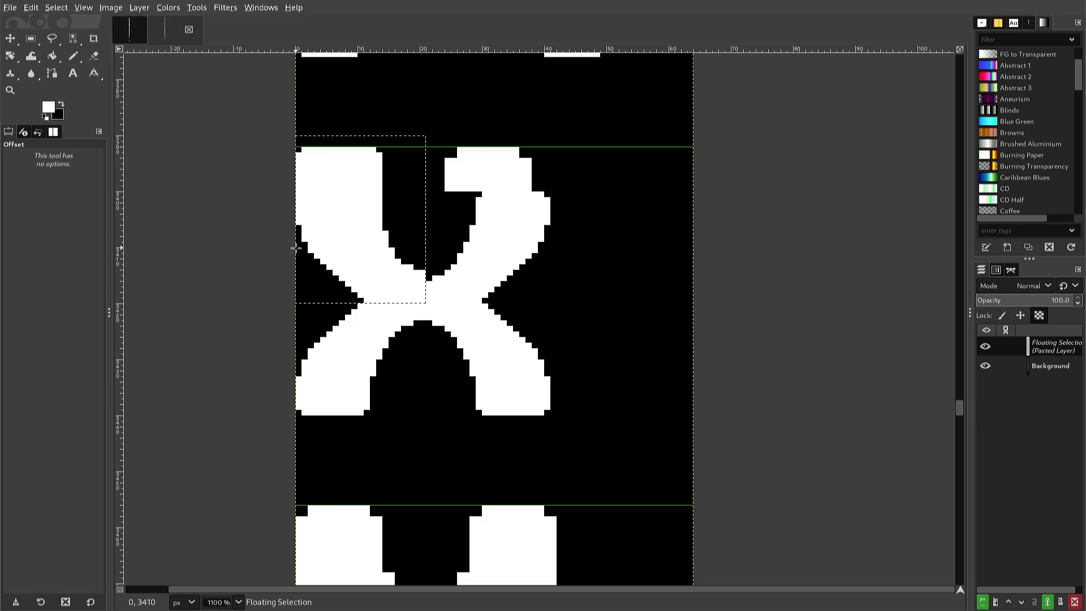
key(alt+l)
key(t)
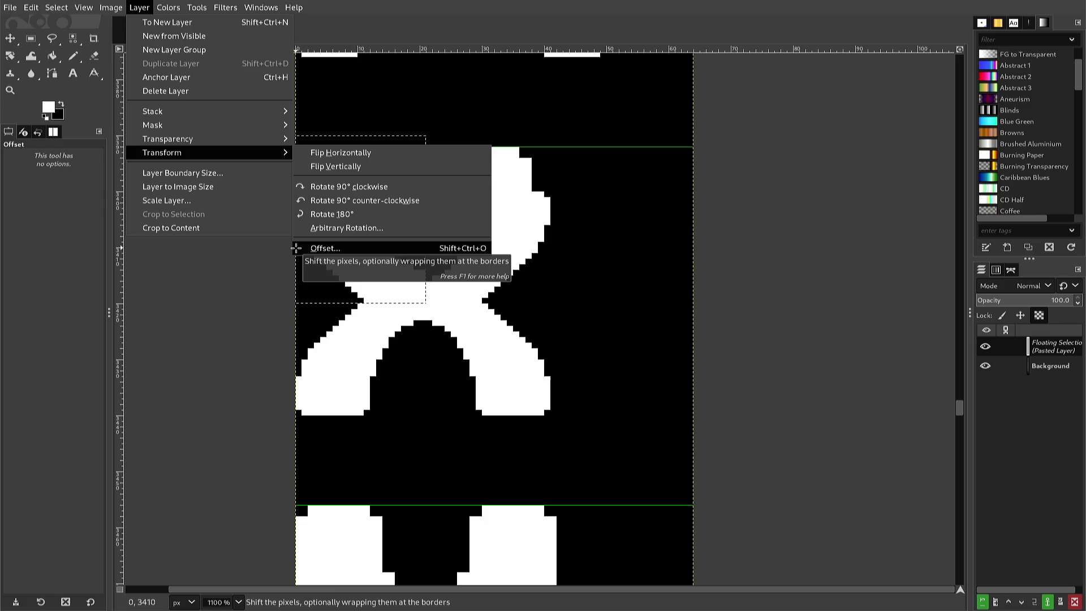
key(Escape)
key(r)
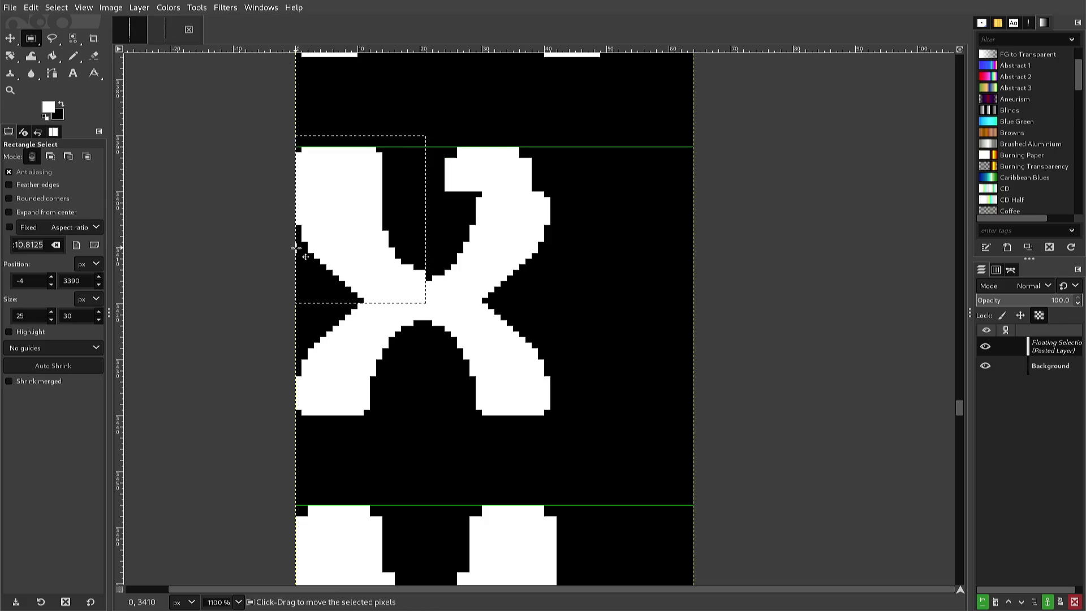
key(alt+l)
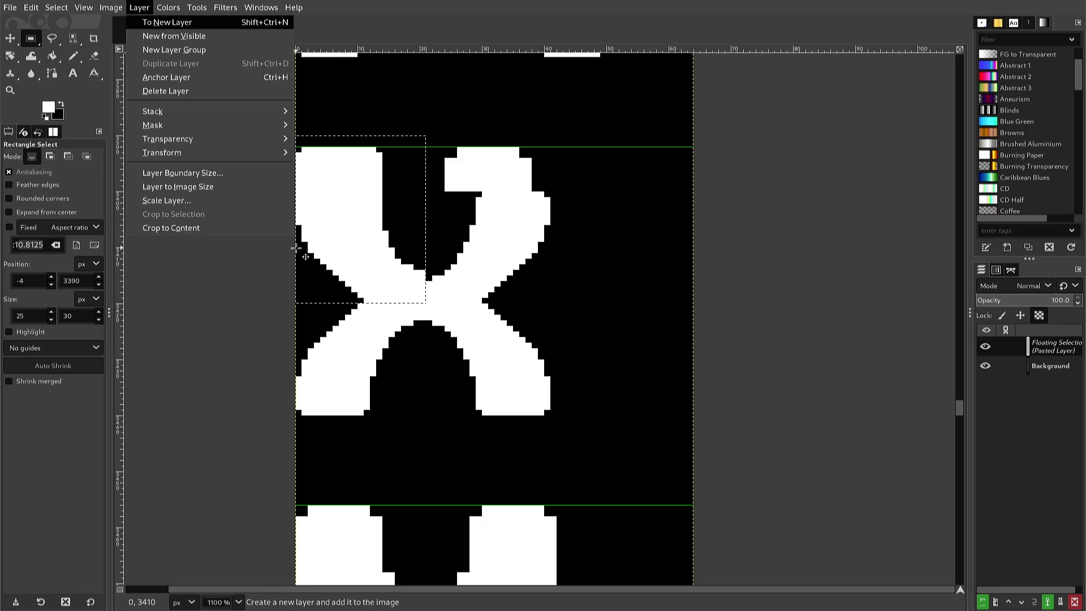
key(t)
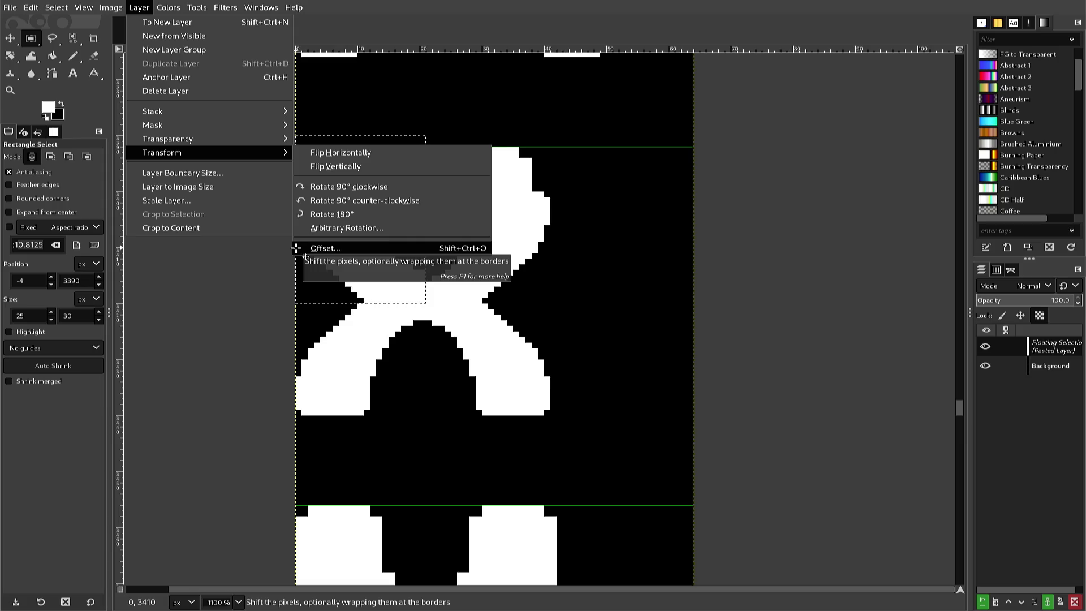
click(297, 249)
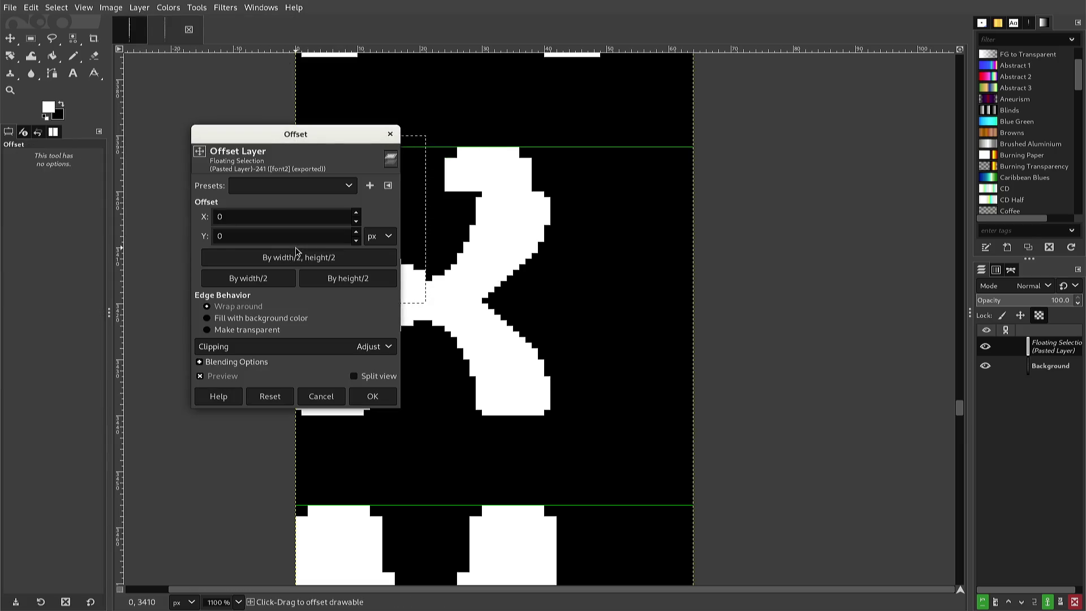
key(Escape)
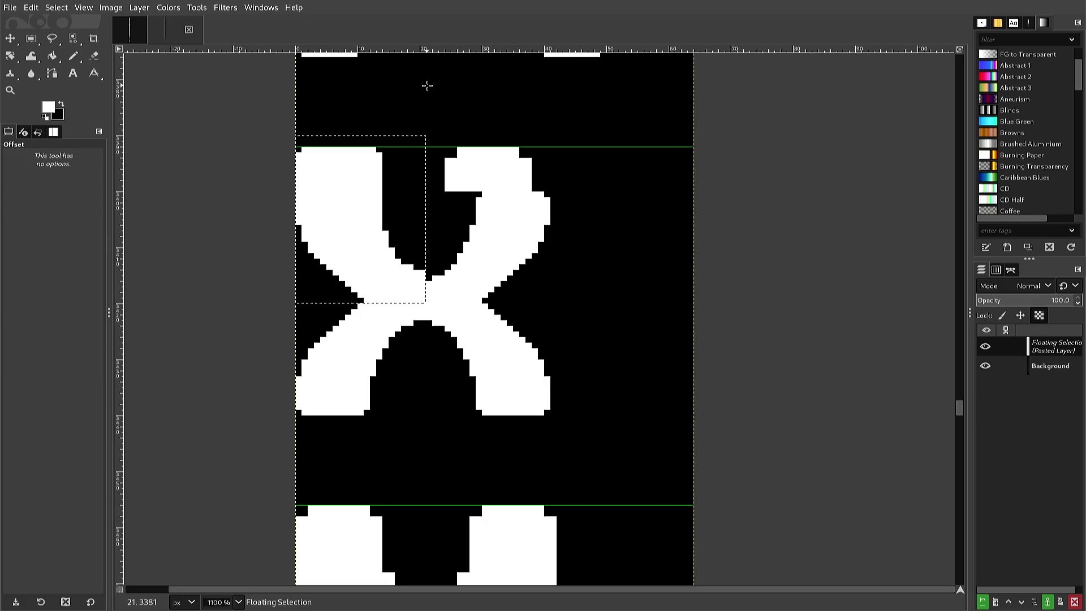
Flip the pasted arm horizontally, shift it right onto the upper-right arm, and anchor it.
key(alt+l)
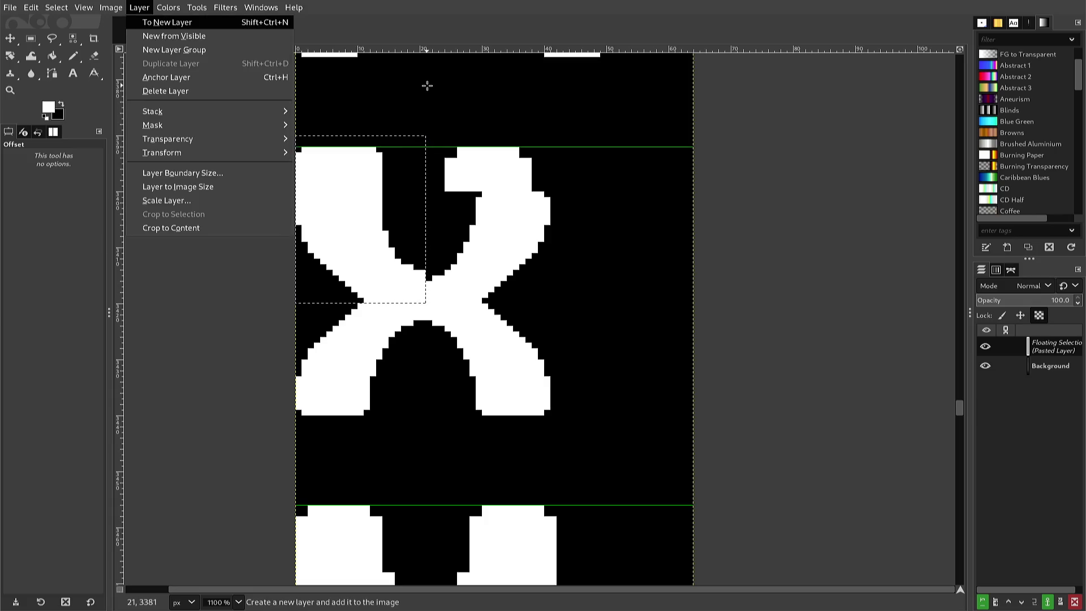
key(t)
key(h)
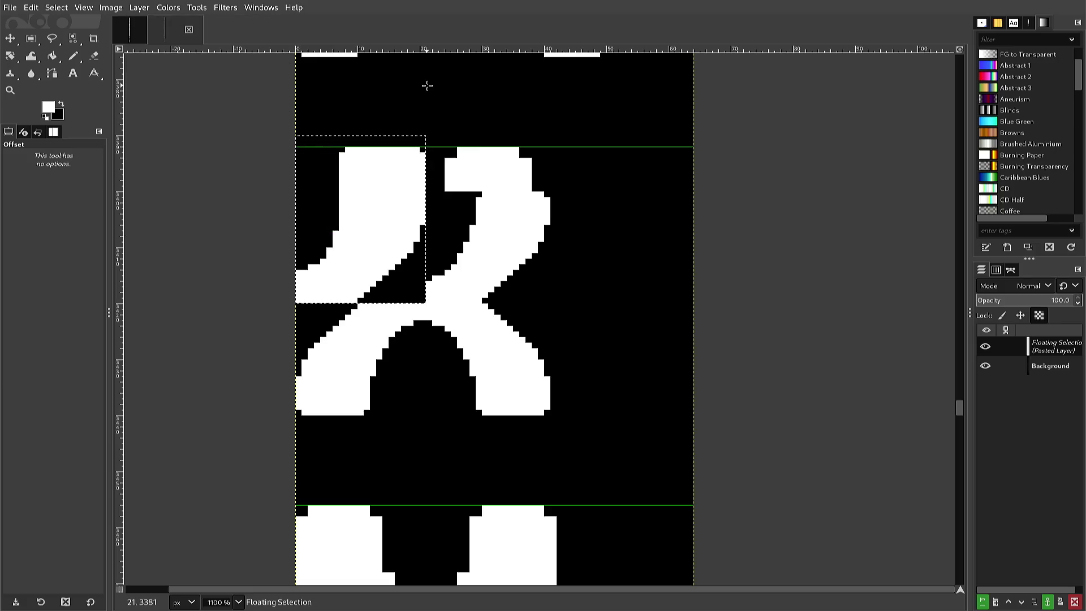
key(r)
key(Right)
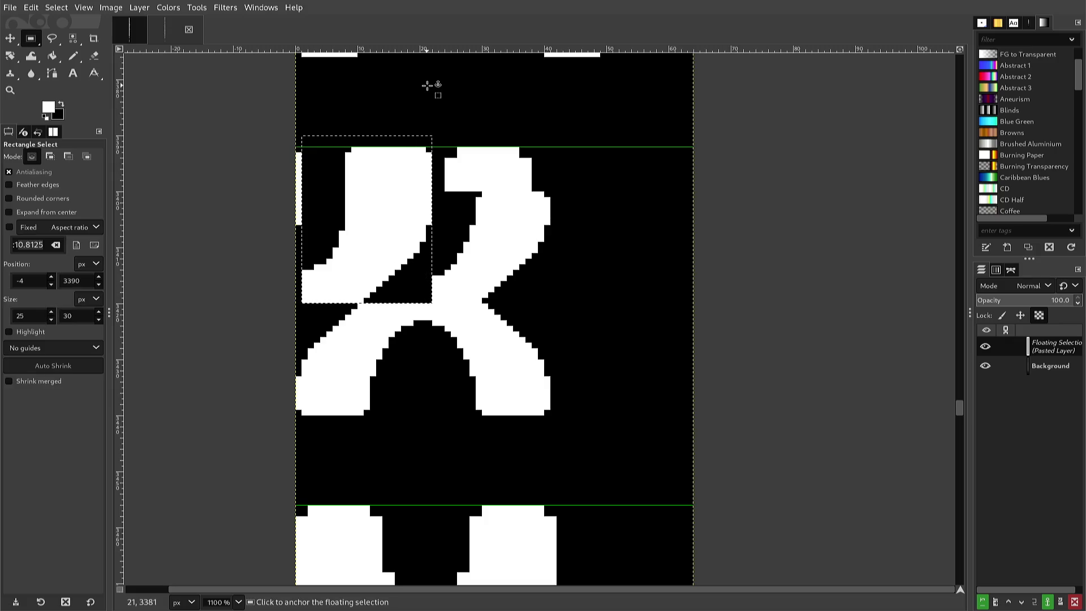
key(Right)
key(Right)
key(Right)
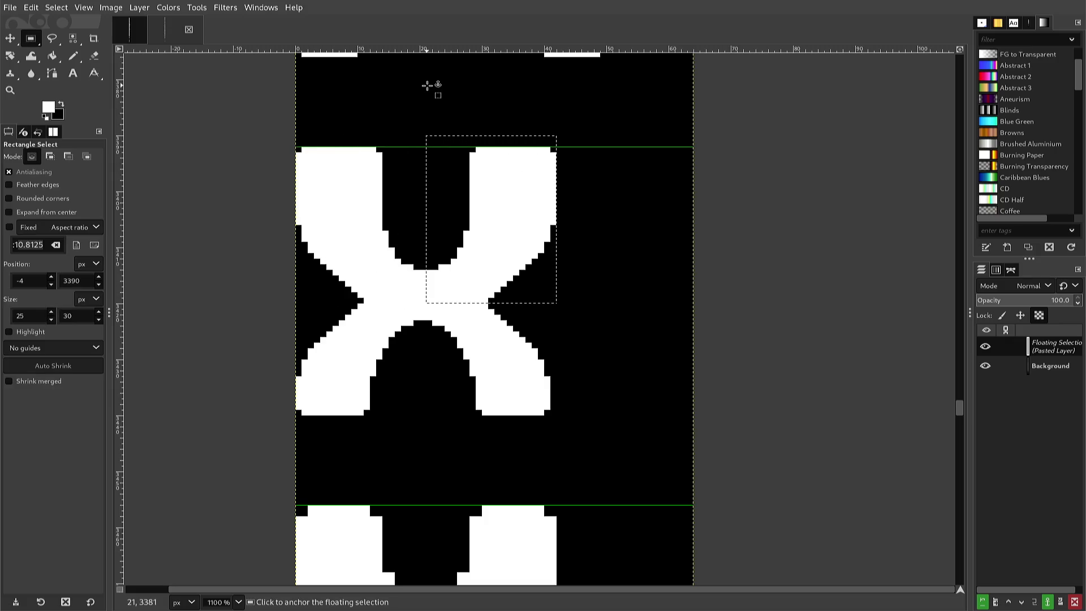
key(Left)
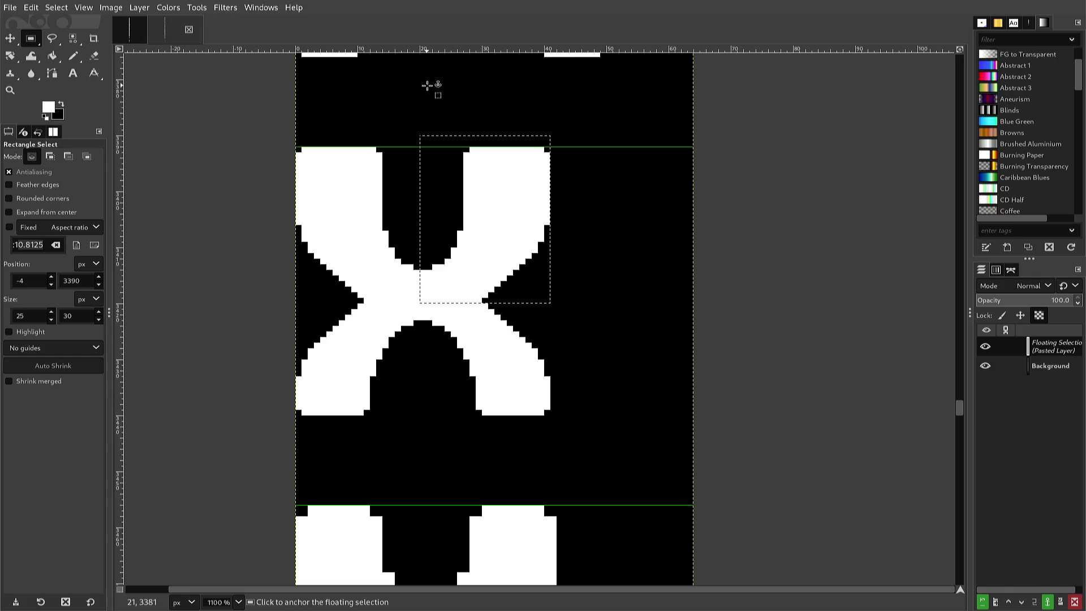
key(Right)
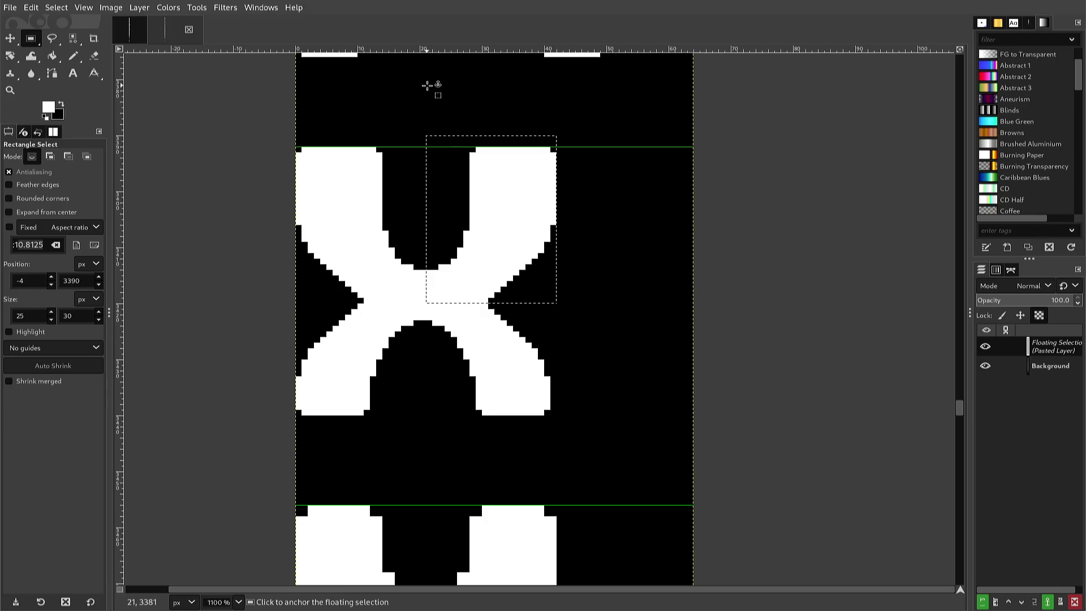
key(Right)
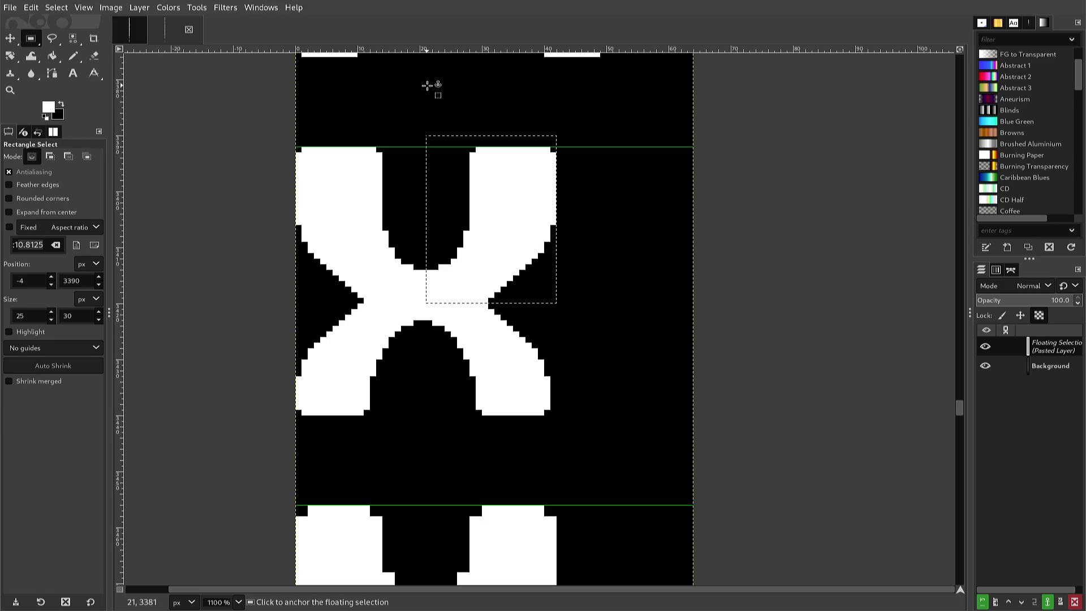
click(429, 86)
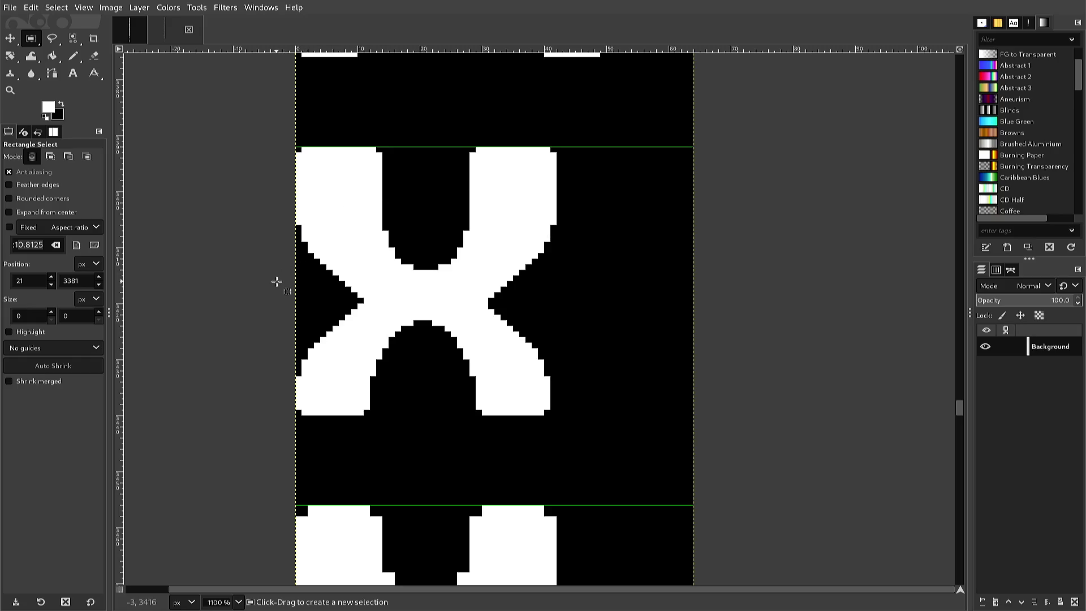
Copy the band across the X's upper waist, undoing an accidental layer flip, and paste it.
mouse_move(277, 303)
mouse_down()
mouse_move(524, 309)
mouse_move(547, 275)
mouse_move(561, 155)
mouse_move(562, 214)
mouse_up()
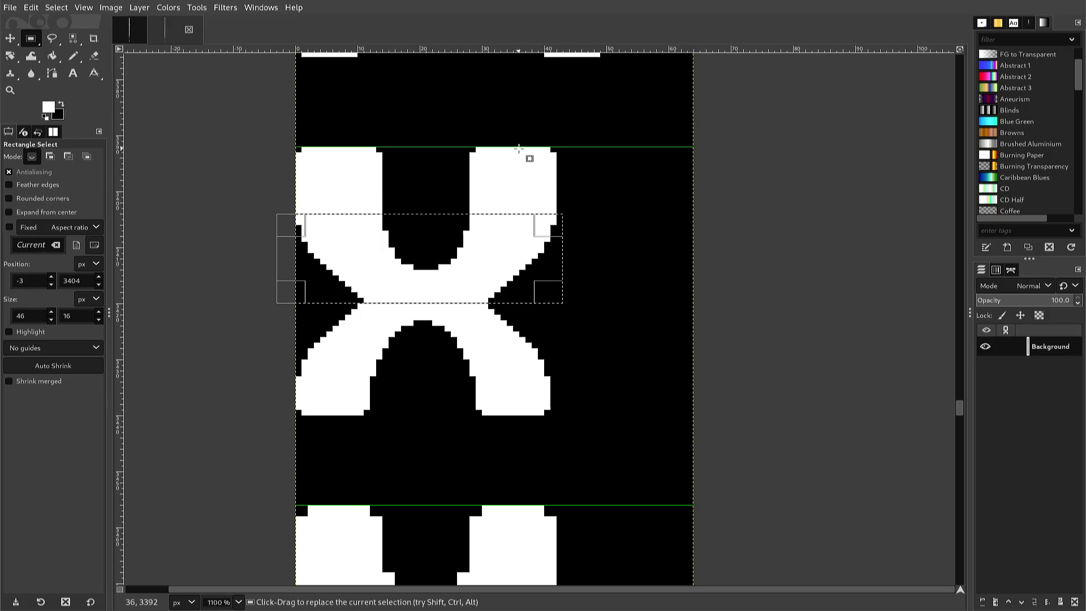
key(ctrl+c)
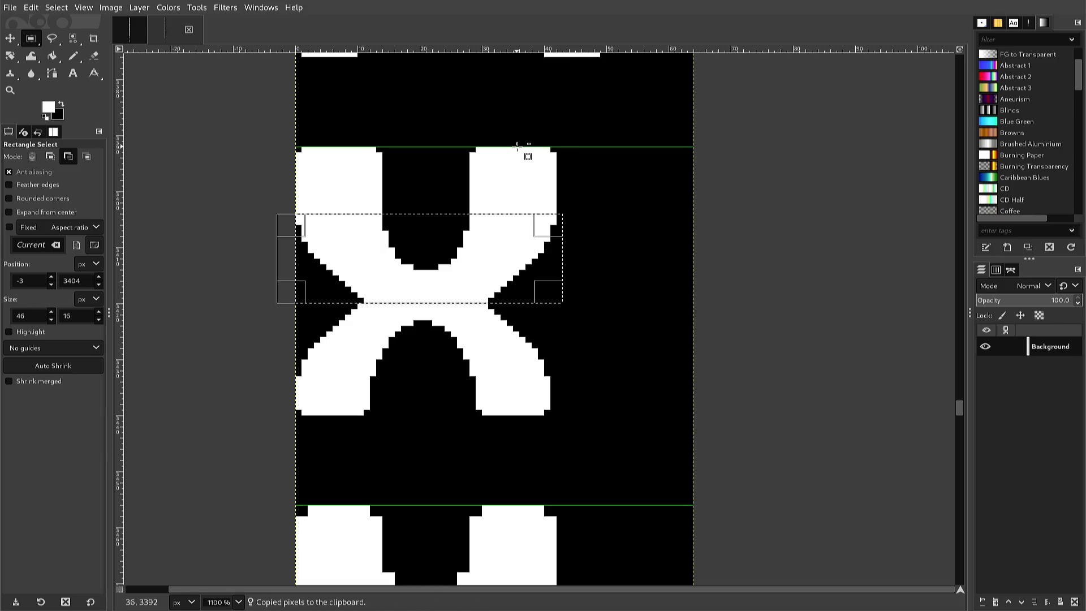
key(alt+l)
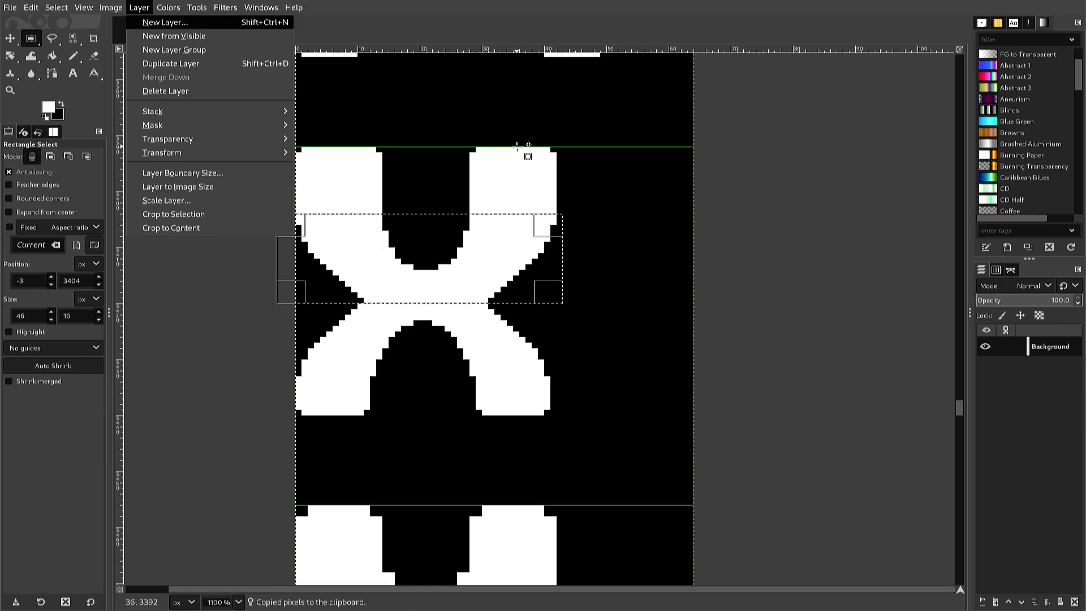
key(t)
key(Down)
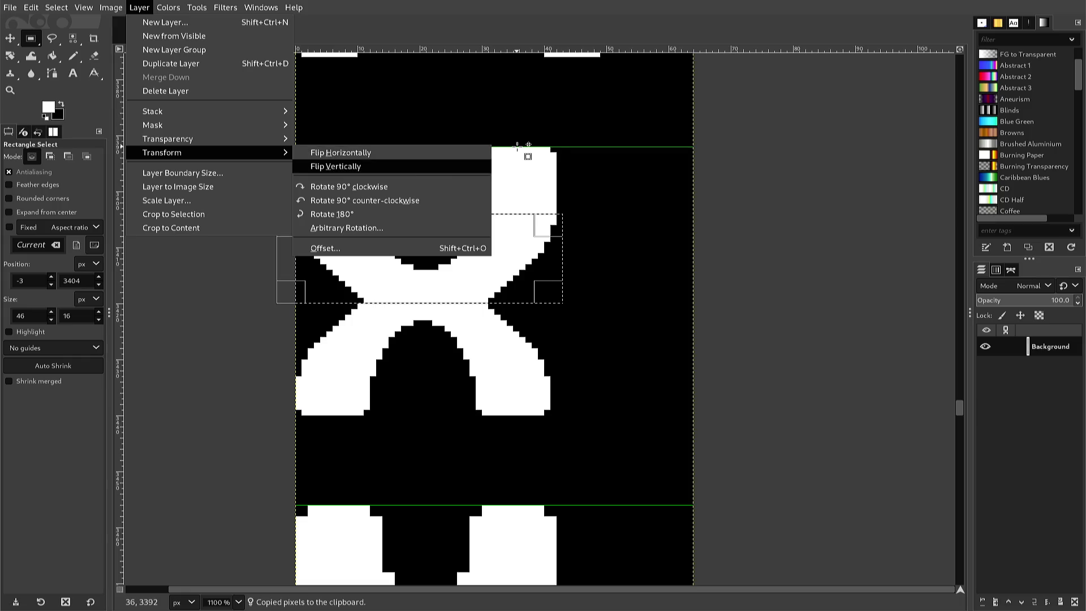
key(Return)
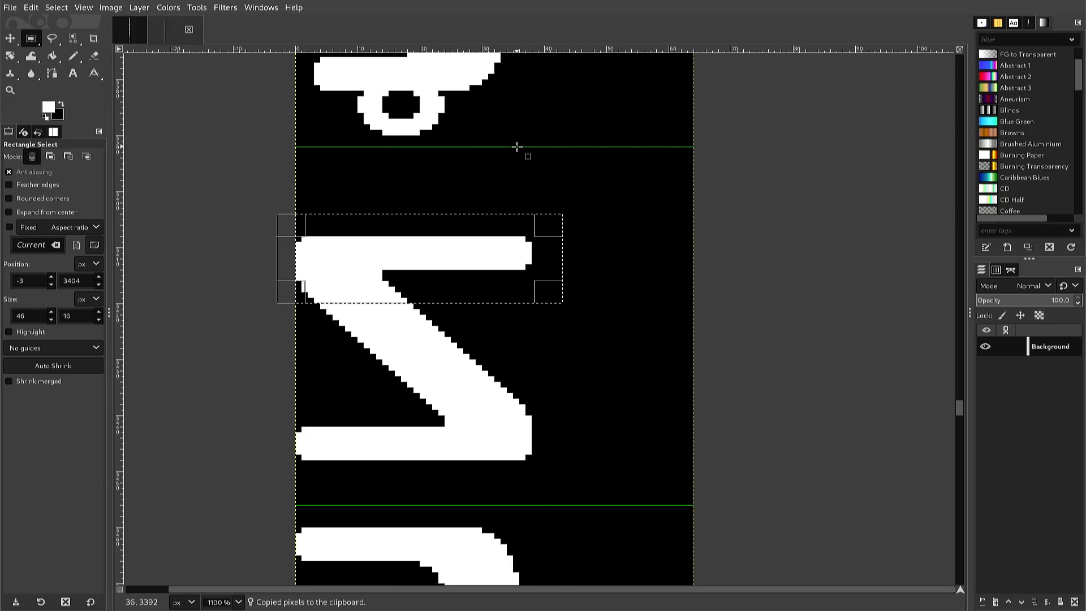
key(ctrl+z)
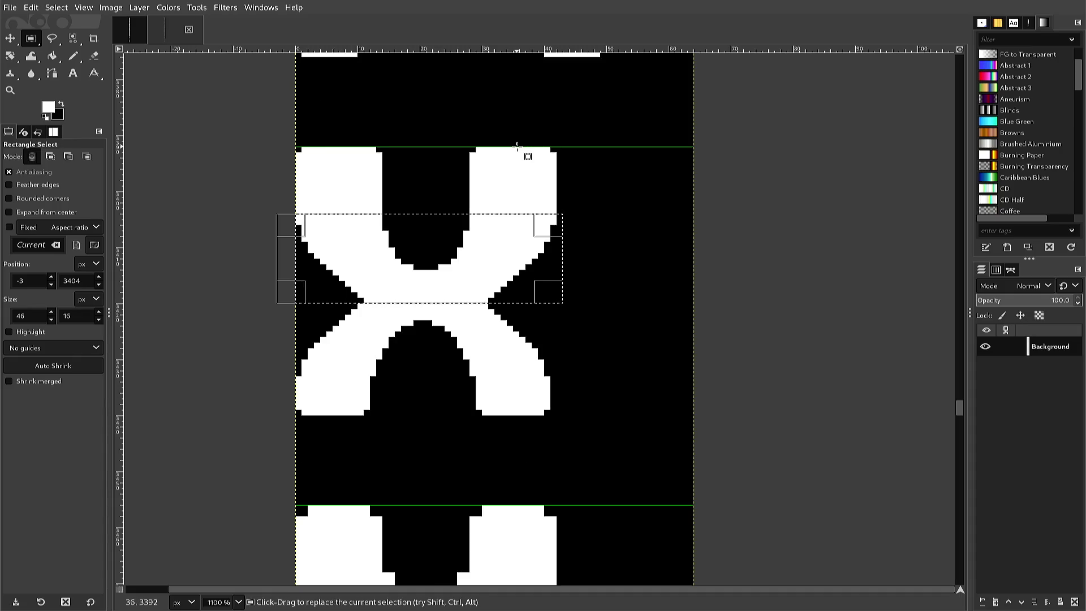
key(alt)
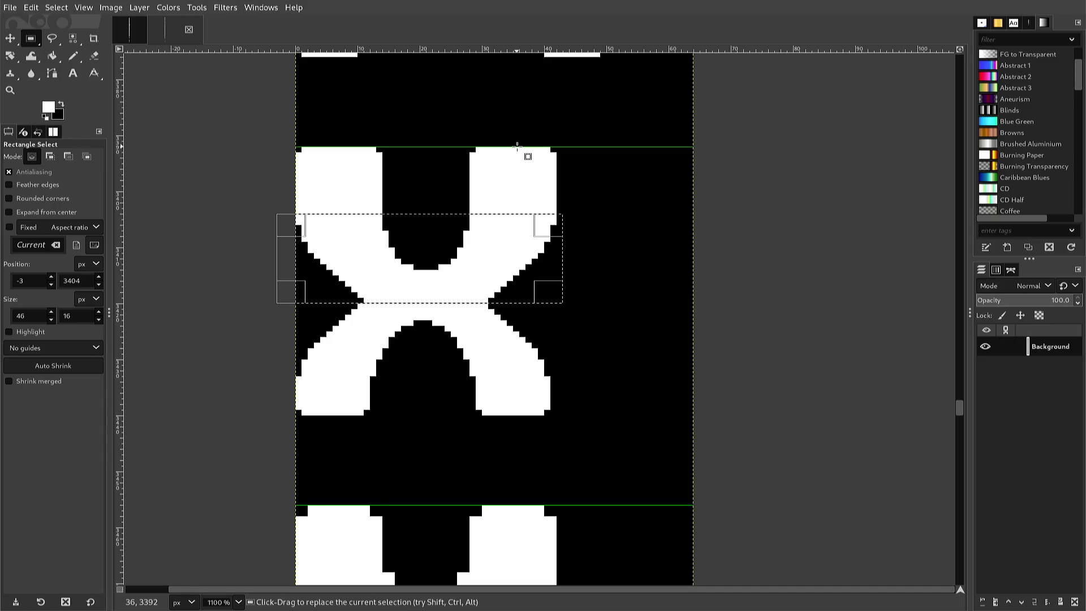
key(ctrl+c)
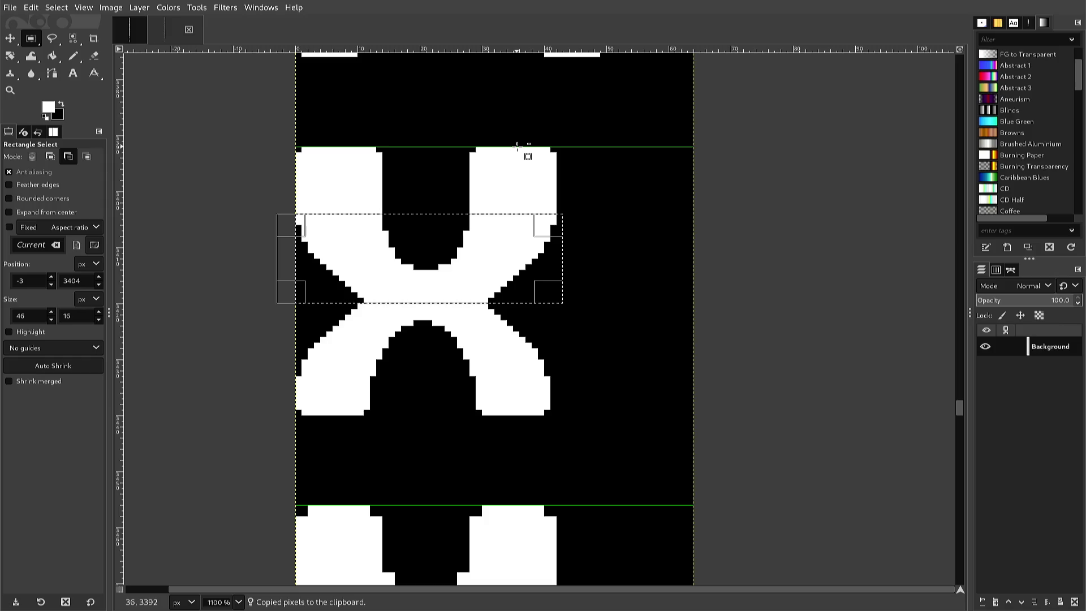
key(ctrl+v)
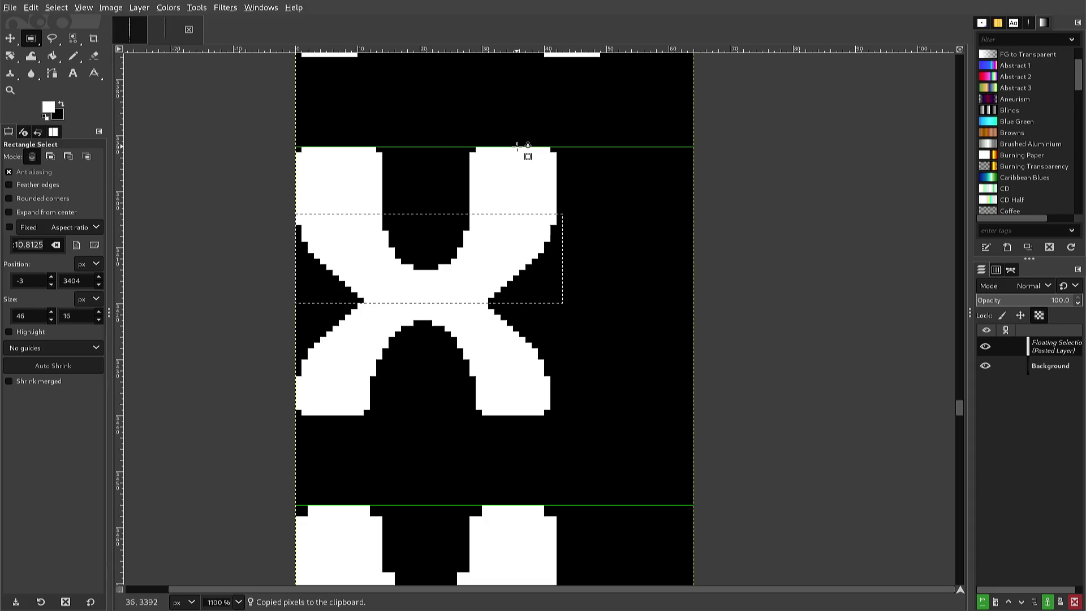
Flip the pasted band vertically, nudge it onto the lower half, and anchor it.
key(alt+l)
key(t)
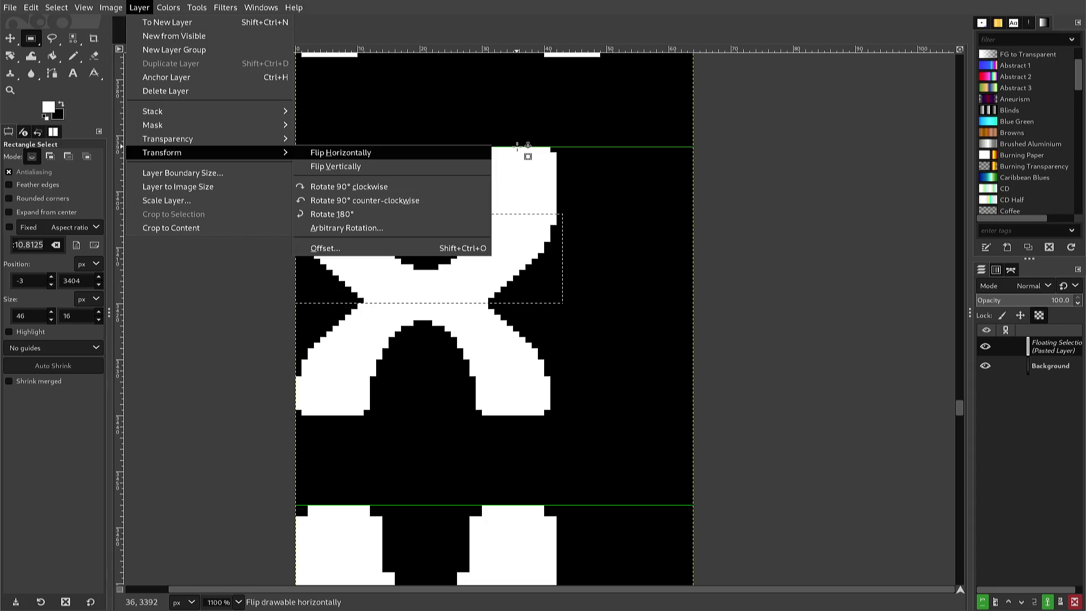
key(Down)
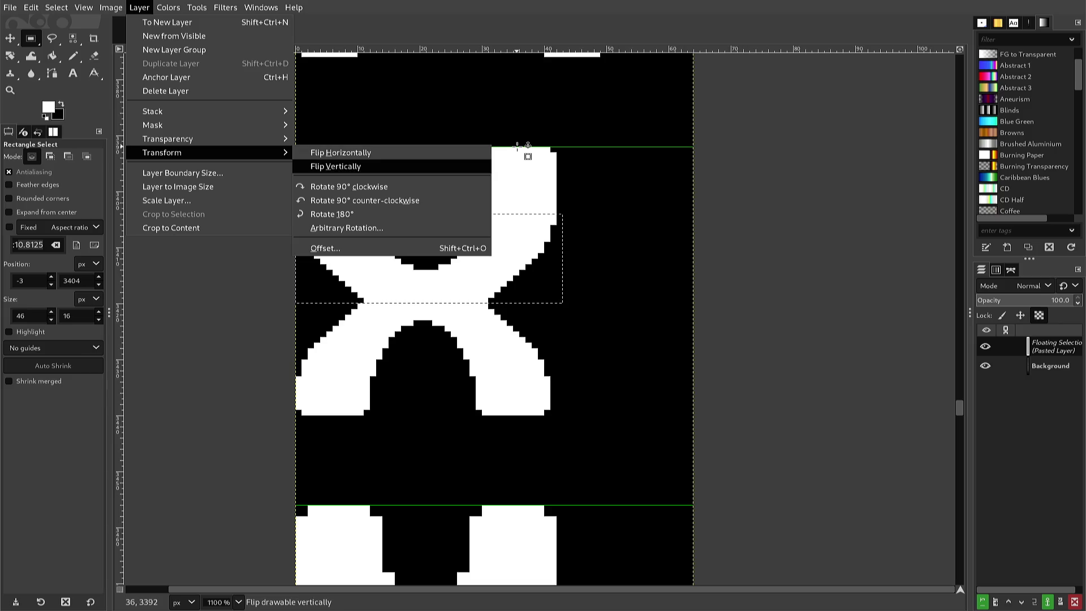
key(Return)
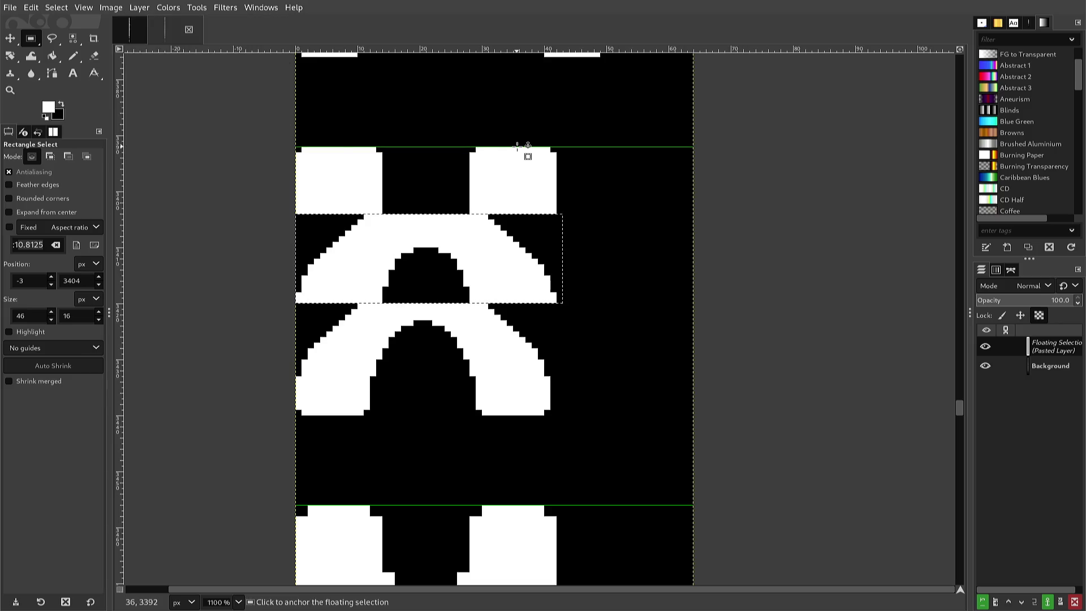
key(Down)
key(Down)
key(Down)
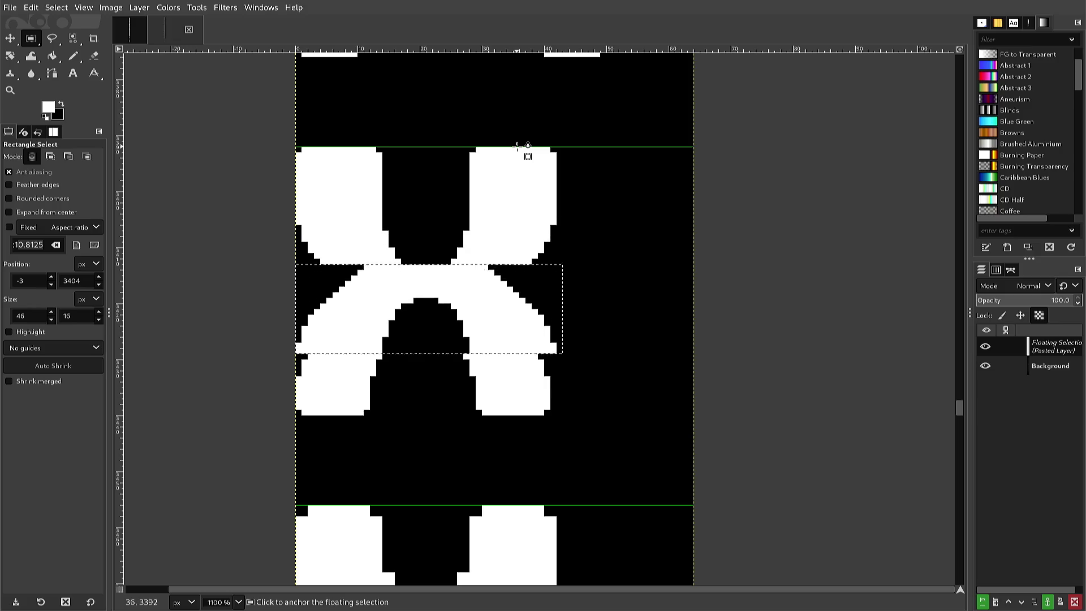
key(Down)
key(Up)
key(Up)
key(Up)
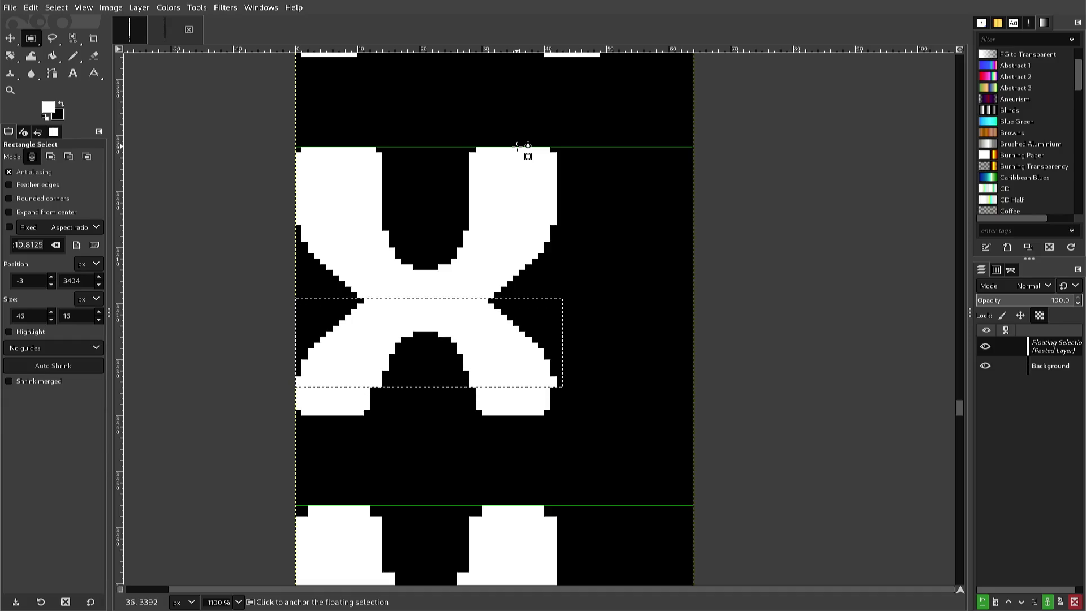
key(Down)
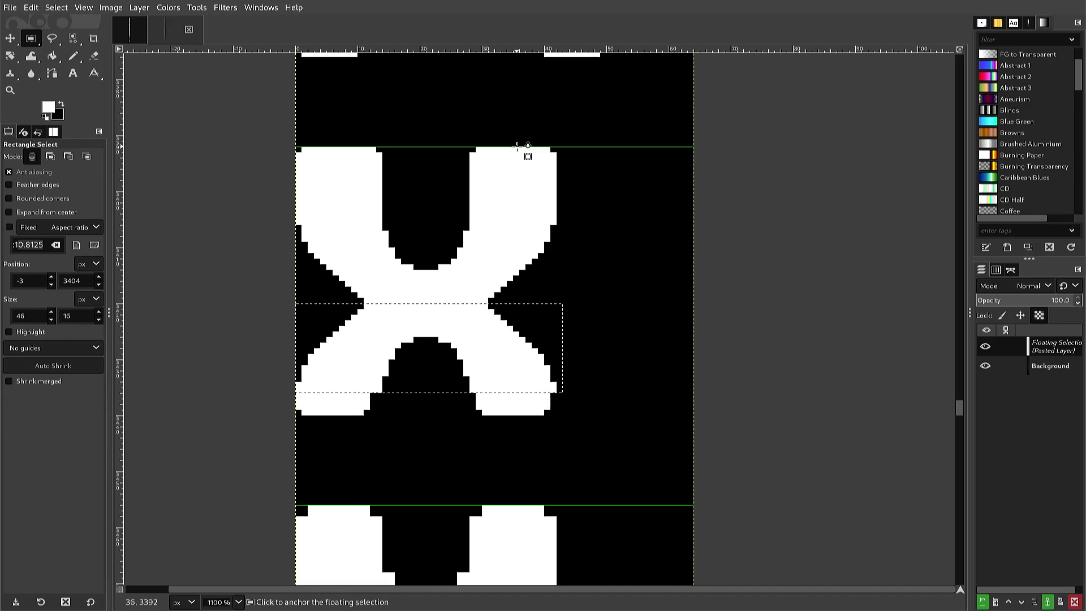
key(Up)
key(Down)
key(Down)
key(Up)
key(Up)
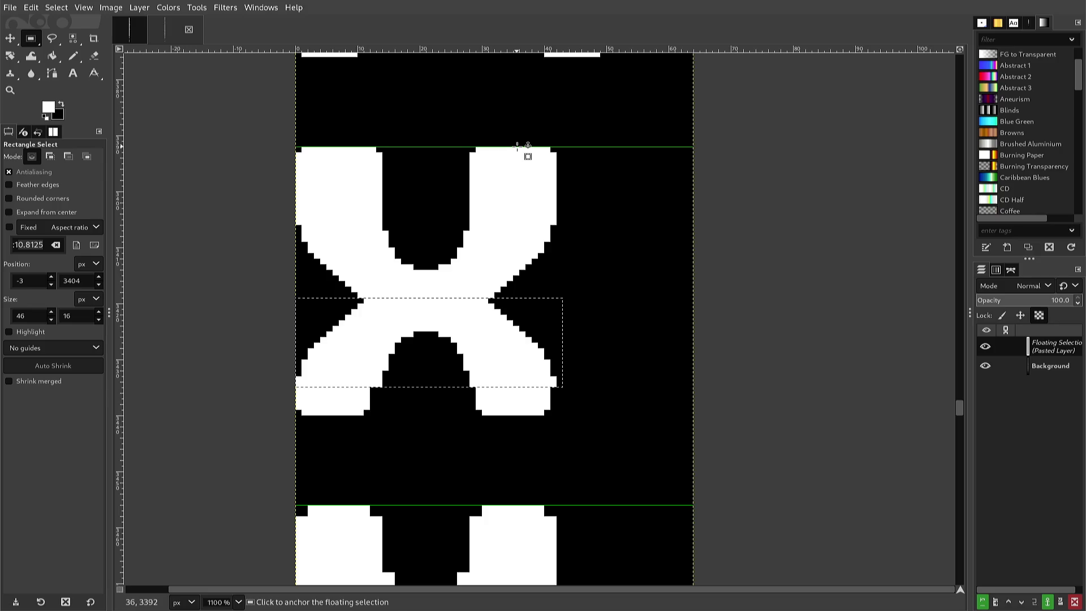
click(517, 146)
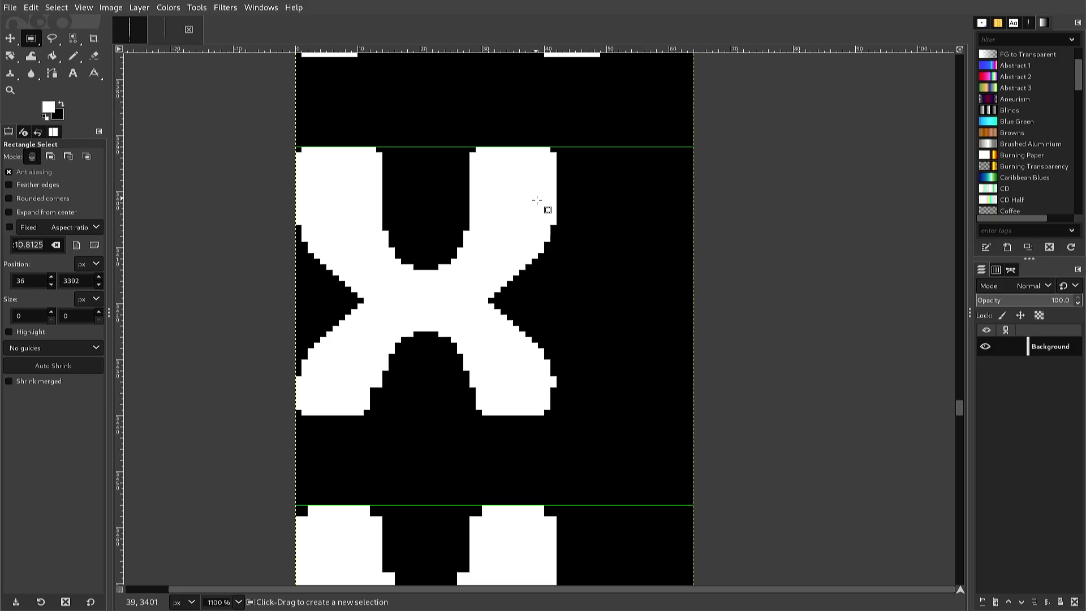
Copy the X's middle section, paste it three pixels higher, and anchor it.
mouse_move(568, 208)
mouse_down()
mouse_move(485, 302)
mouse_move(312, 358)
mouse_move(174, 385)
mouse_up()
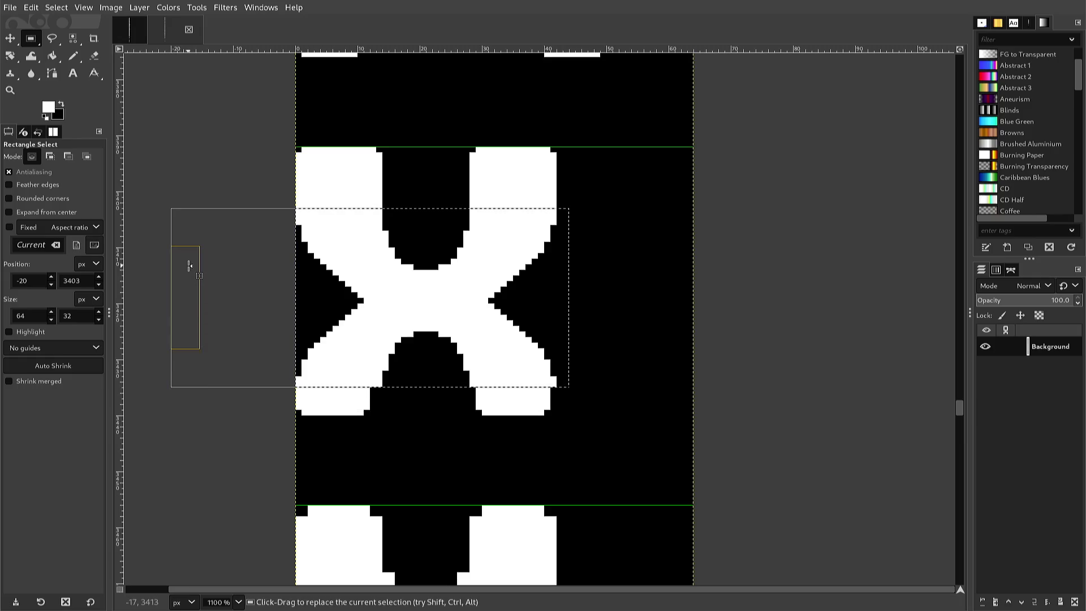
key(ctrl+c)
key(ctrl+v)
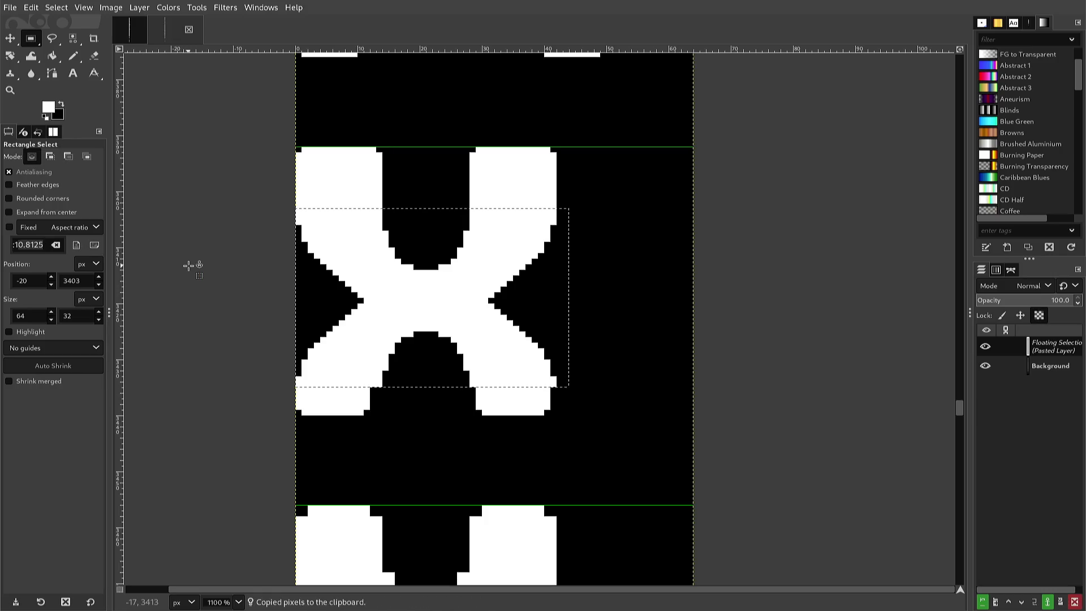
key(Up)
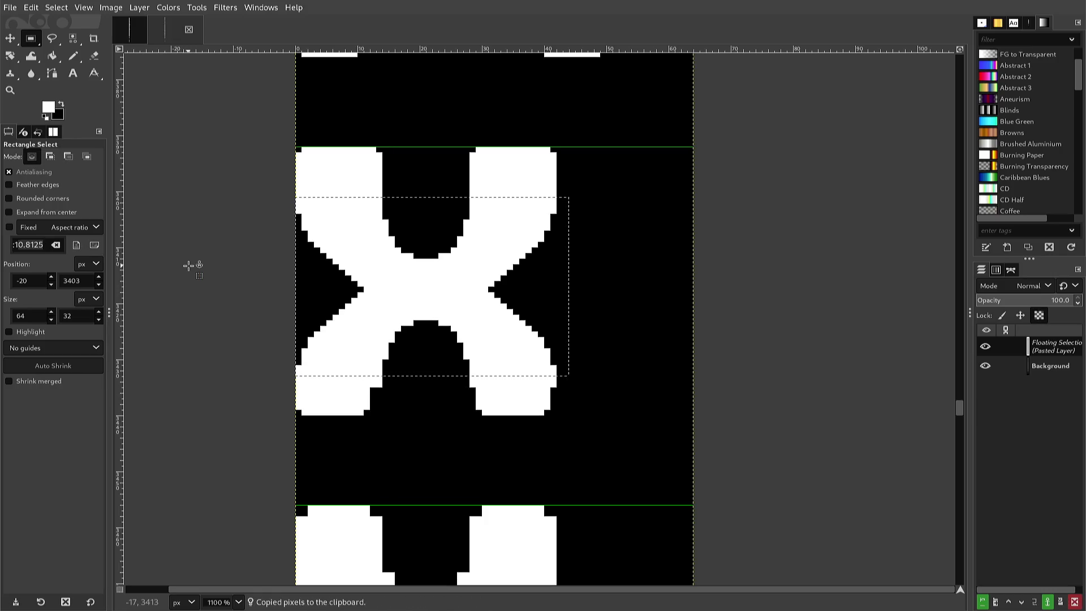
key(Up)
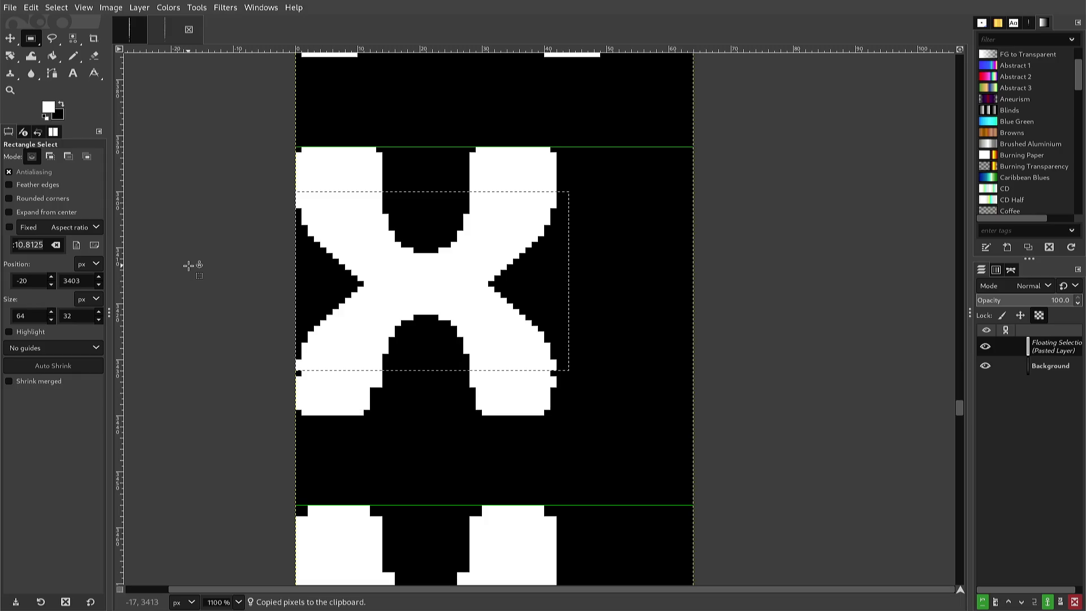
key(Up)
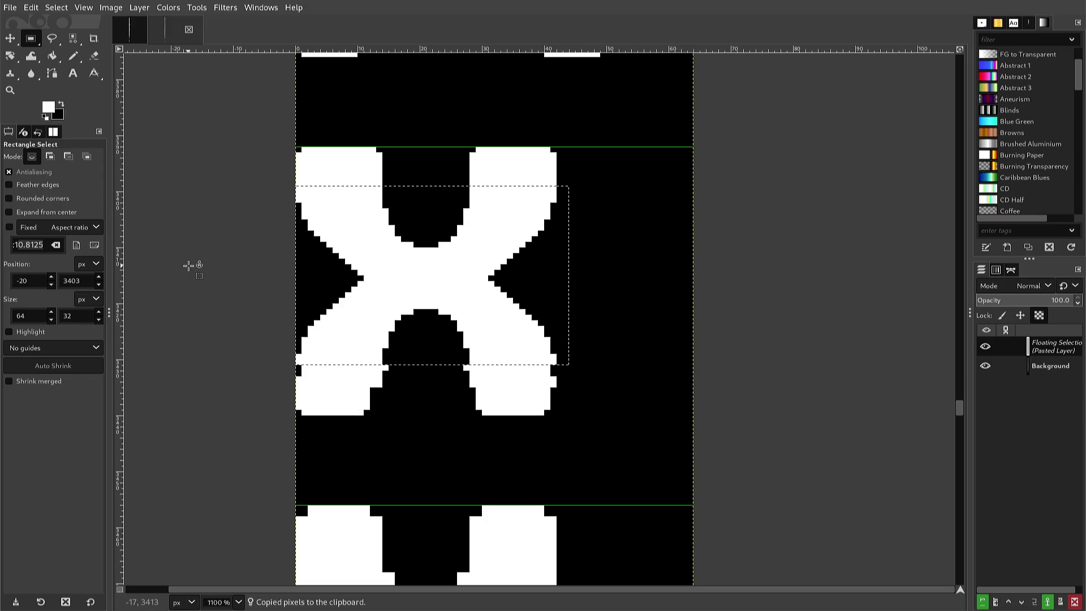
key(Up)
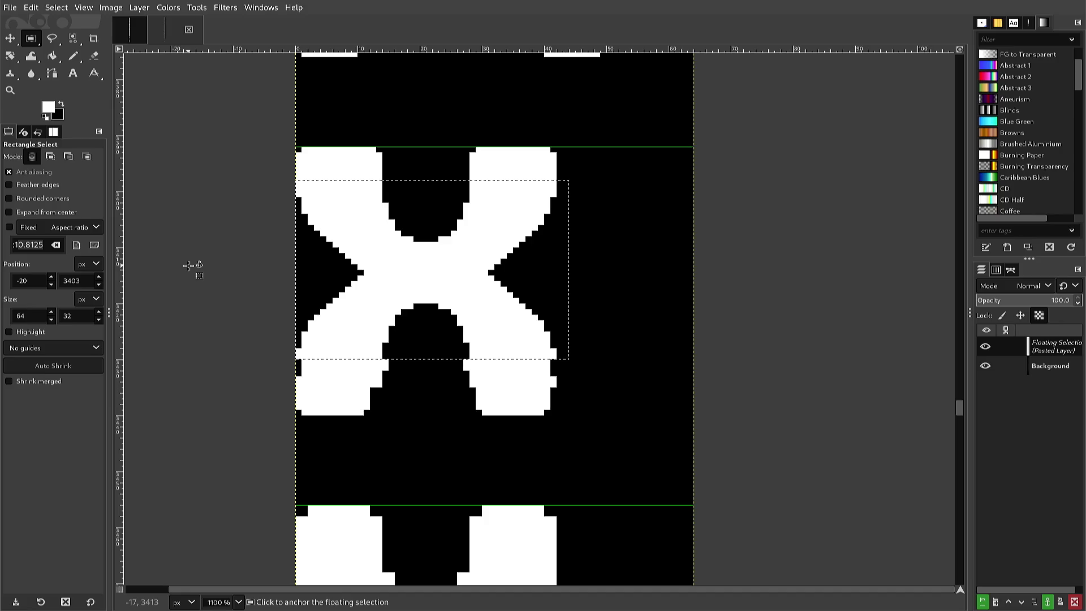
key(Down)
click(188, 265)
click(189, 265)
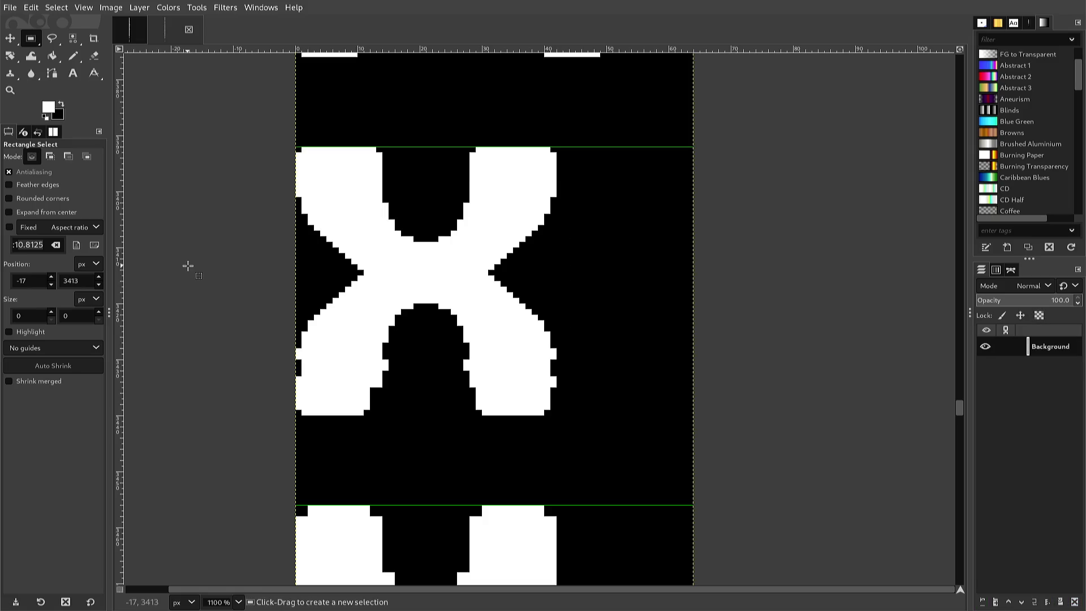
Paste a copy of the X's top-arm strip, flip it vertically, and move it to the leg ends.
mouse_move(227, 185)
mouse_down()
mouse_move(449, 175)
mouse_move(589, 144)
mouse_up()
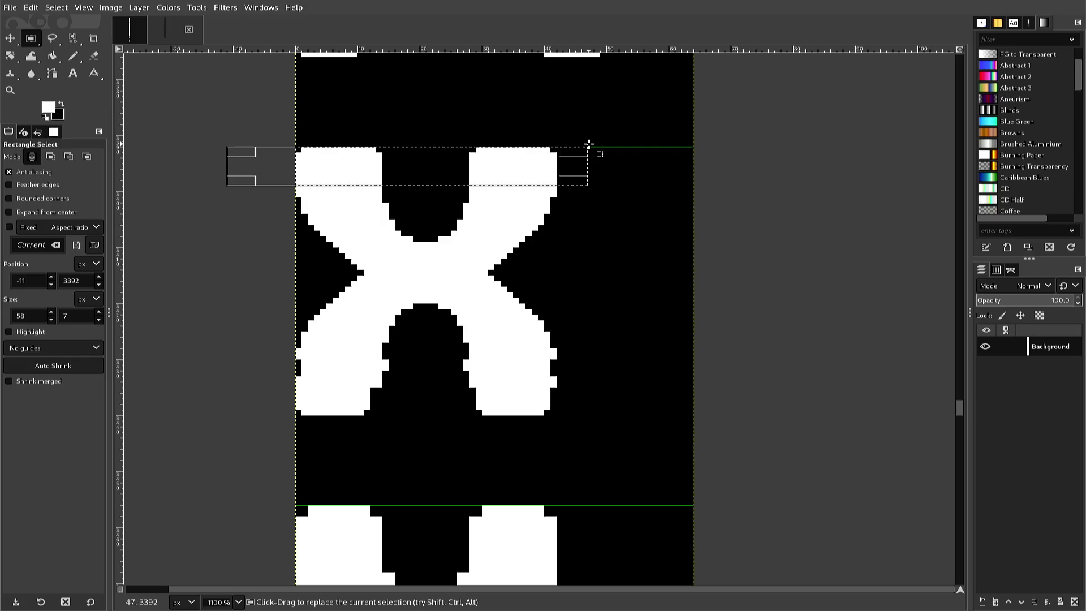
key(ctrl)
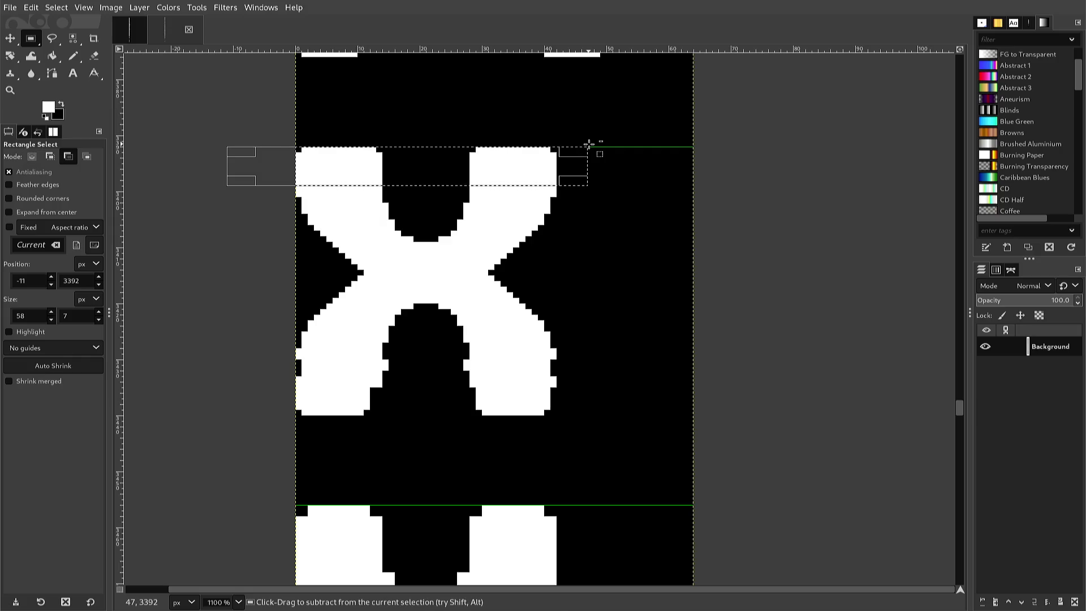
key(ctrl+c)
key(ctrl+v)
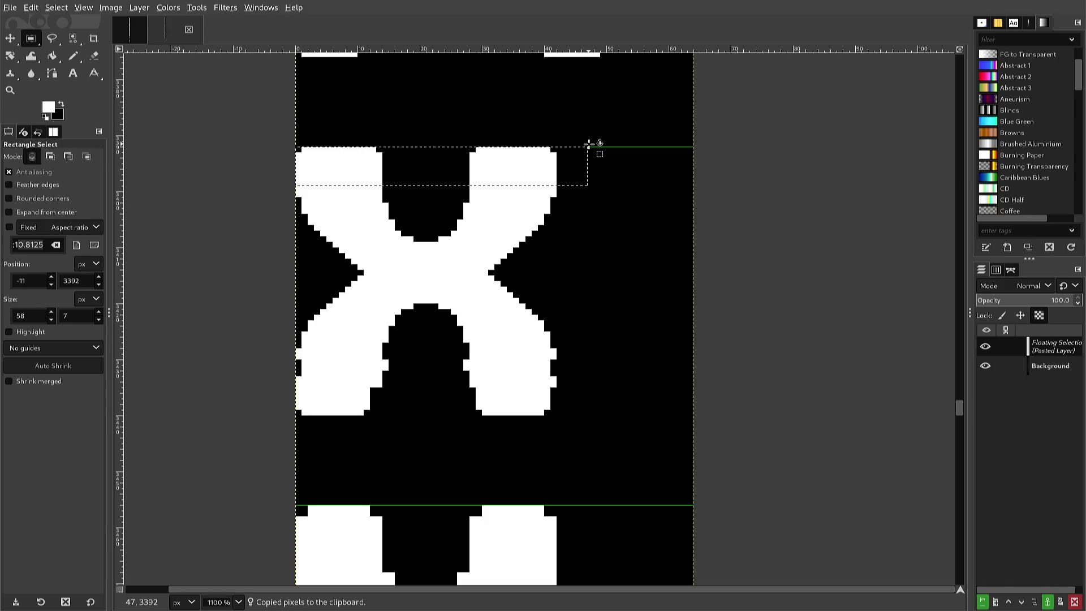
key(alt+l)
key(t)
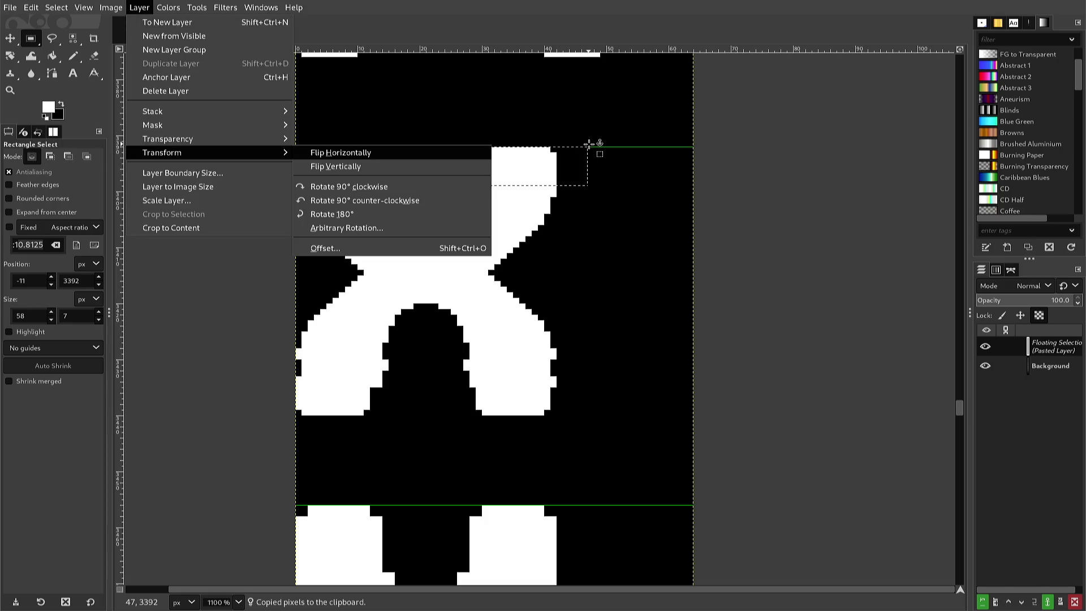
key(Down)
key(Return)
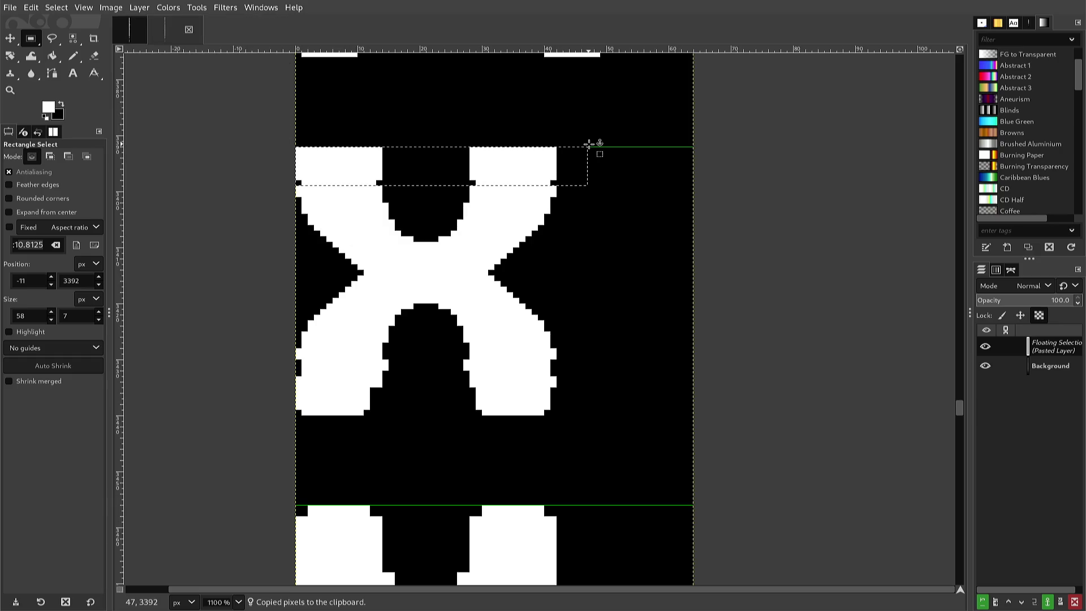
key(Down)
key(Down)
key(Down)
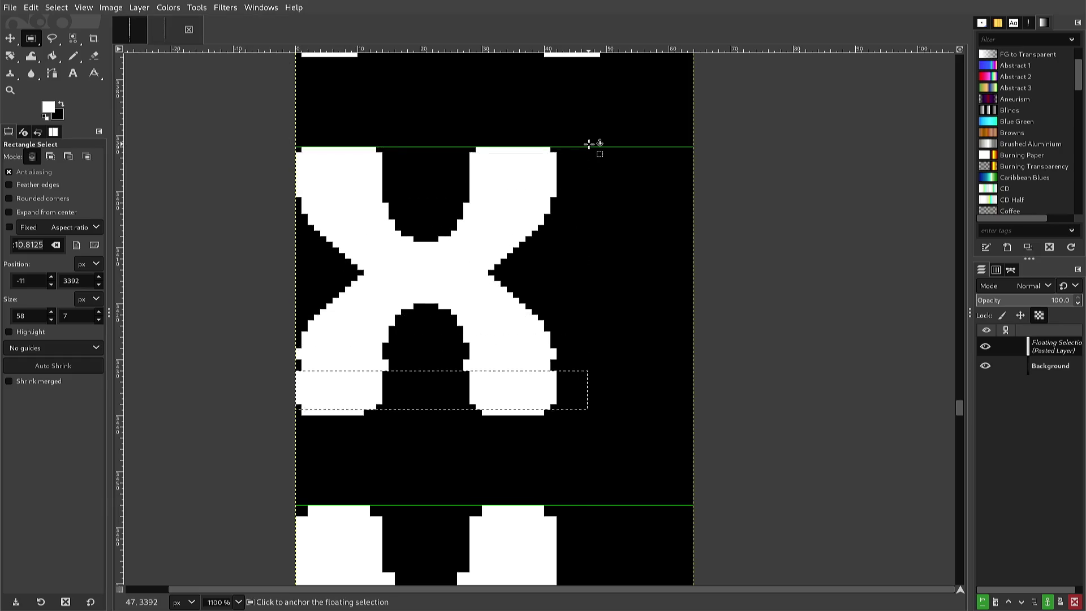
key(Up)
key(Up)
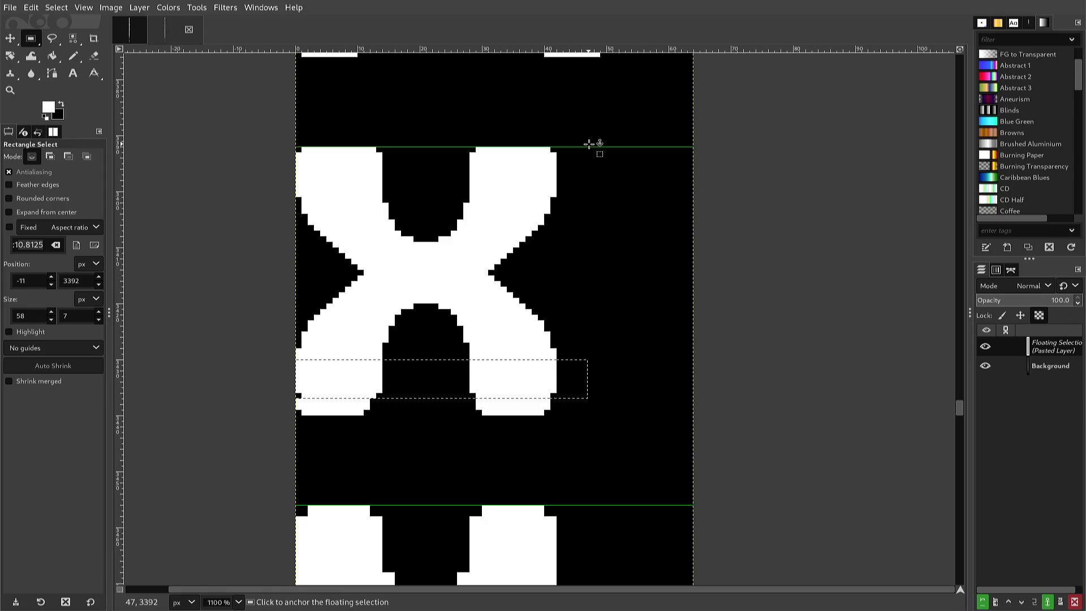
key(ctrl)
Flip the strip horizontally, align it at the leg ends, and anchor it.
key(alt+l)
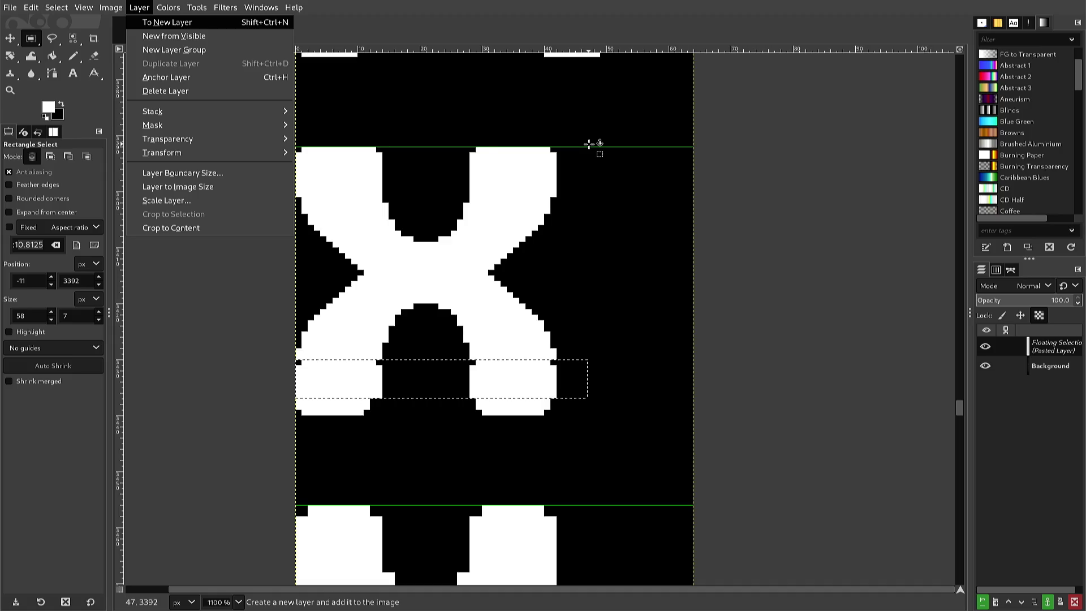
key(t)
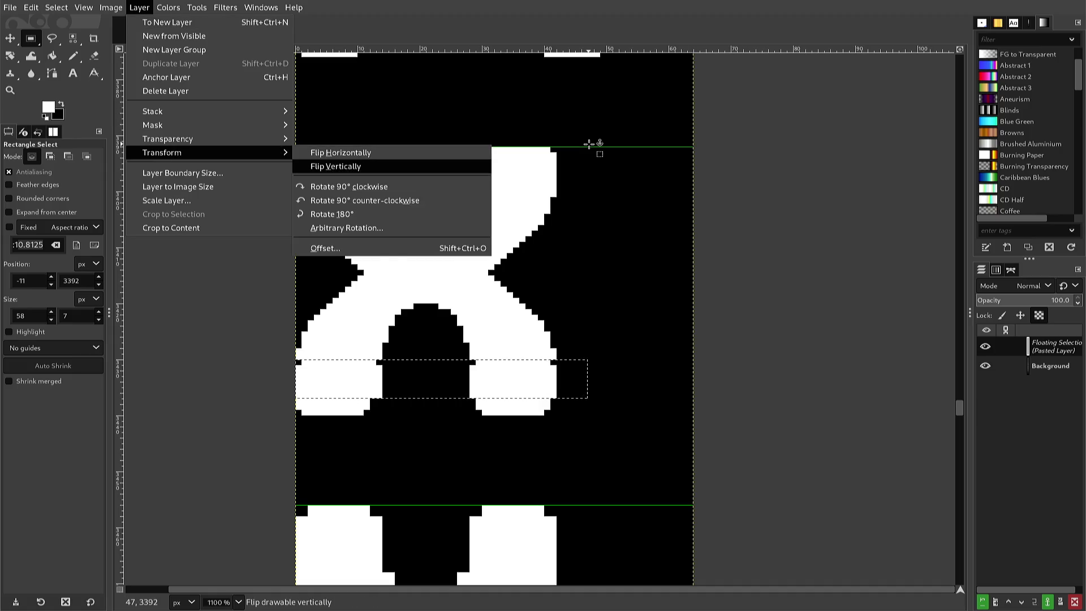
key(h)
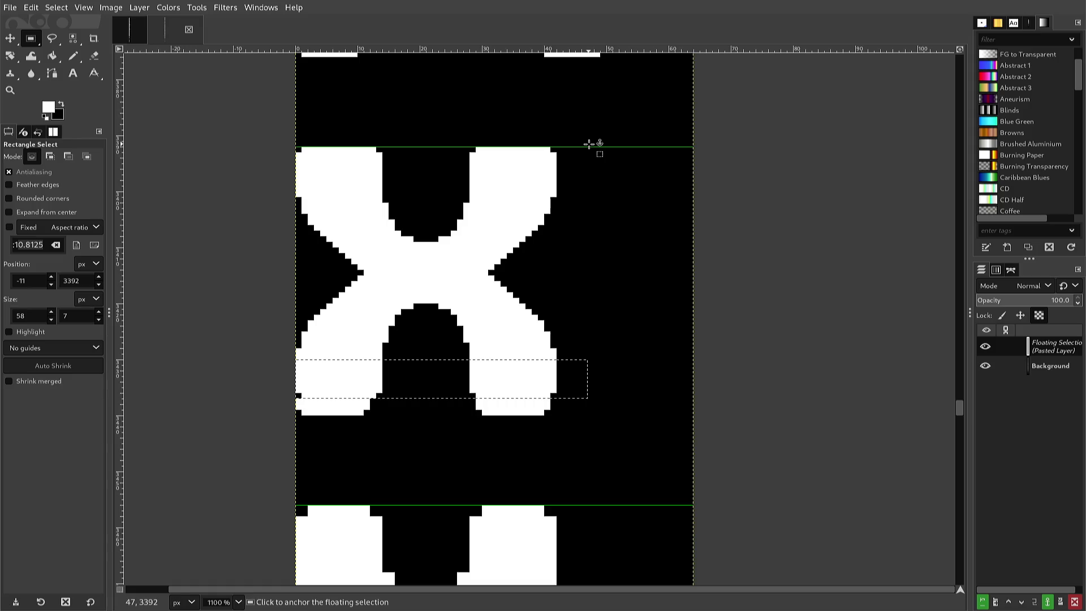
key(Down)
key(Down)
key(Down)
key(Down)
key(Up)
key(Up)
key(Down)
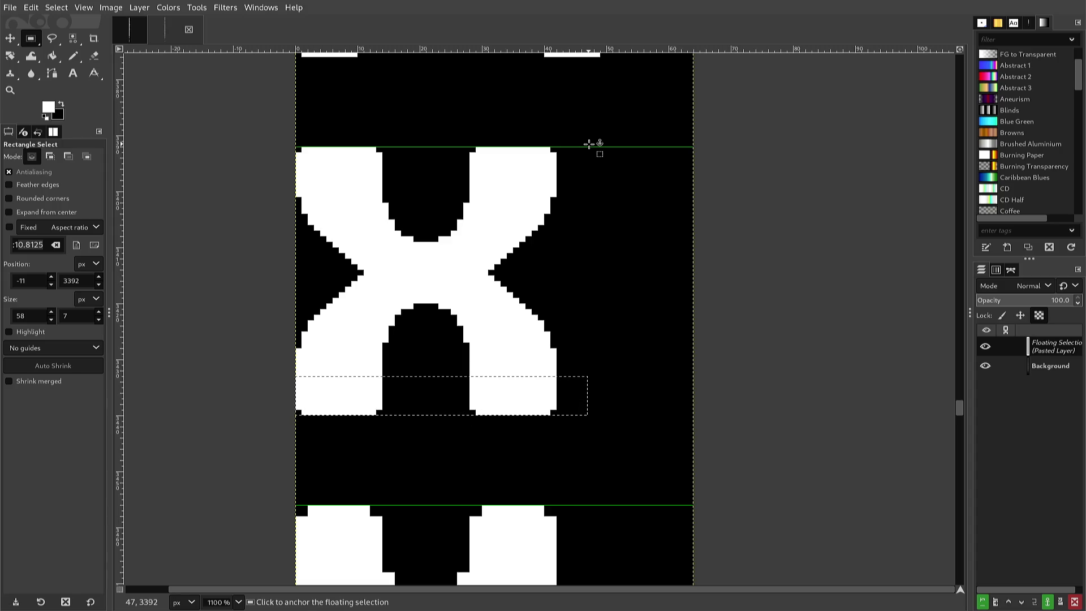
click(589, 143)
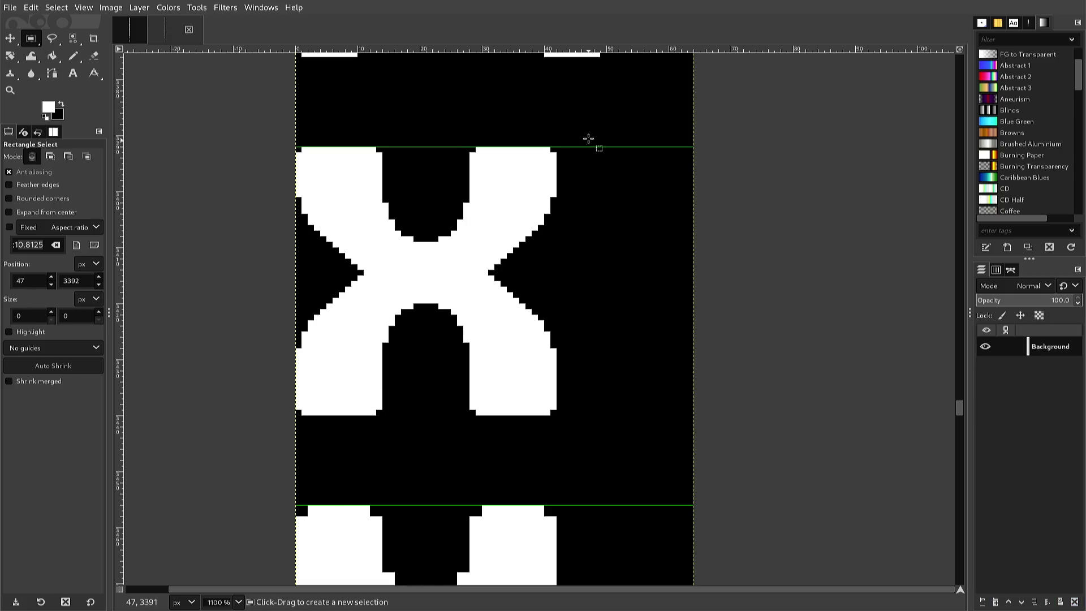
scroll(579, 126, down, 2)
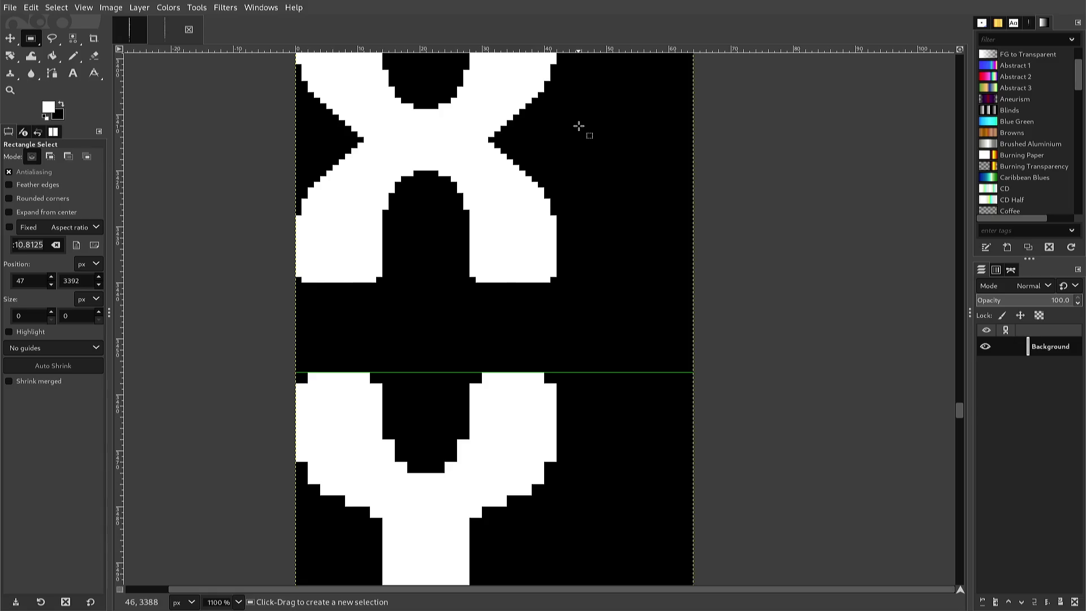
scroll(579, 126, up, 2)
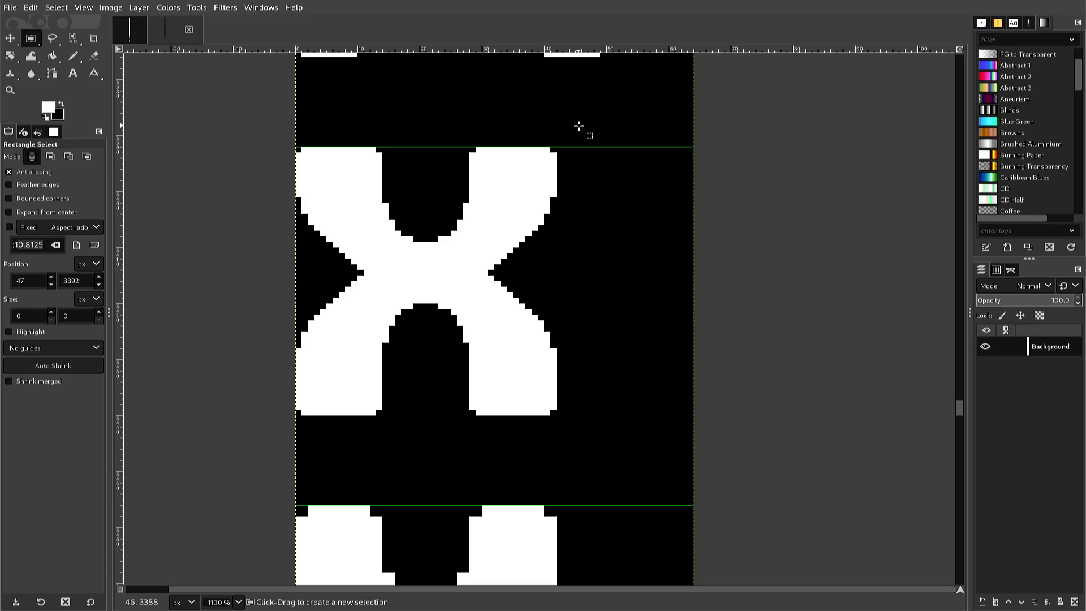
key(n)
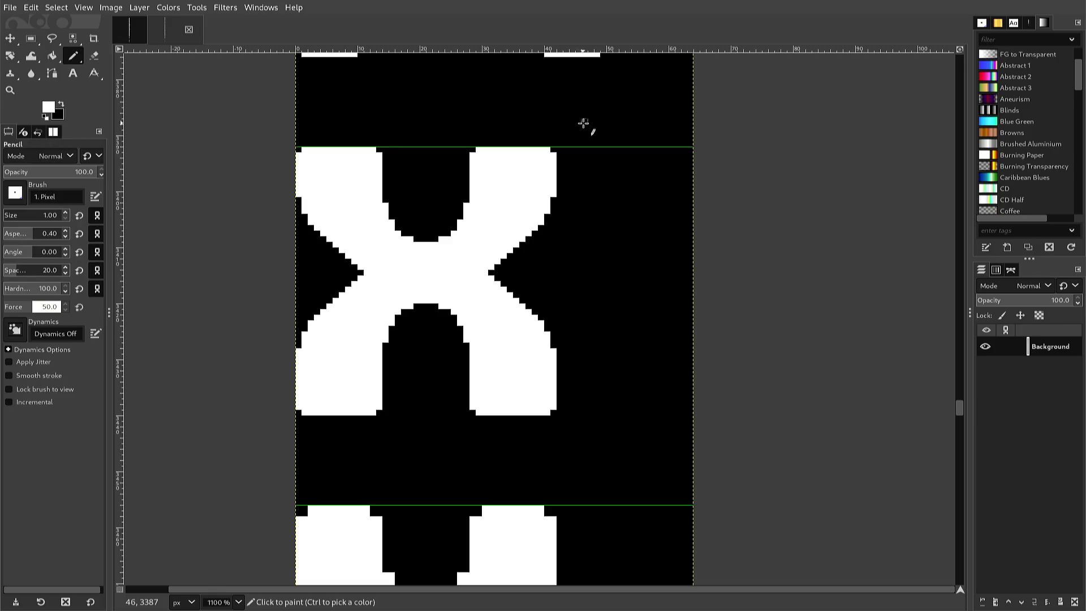
Pencil one pixel on the X's upper-left arm and sample the glyph colour.
click(529, 164)
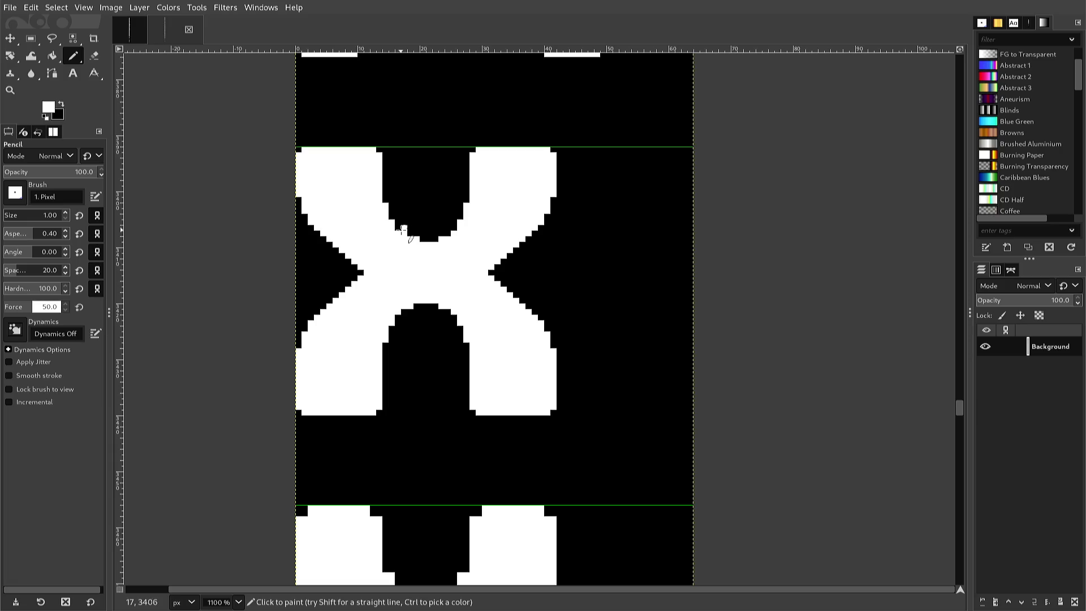
key(ctrl)
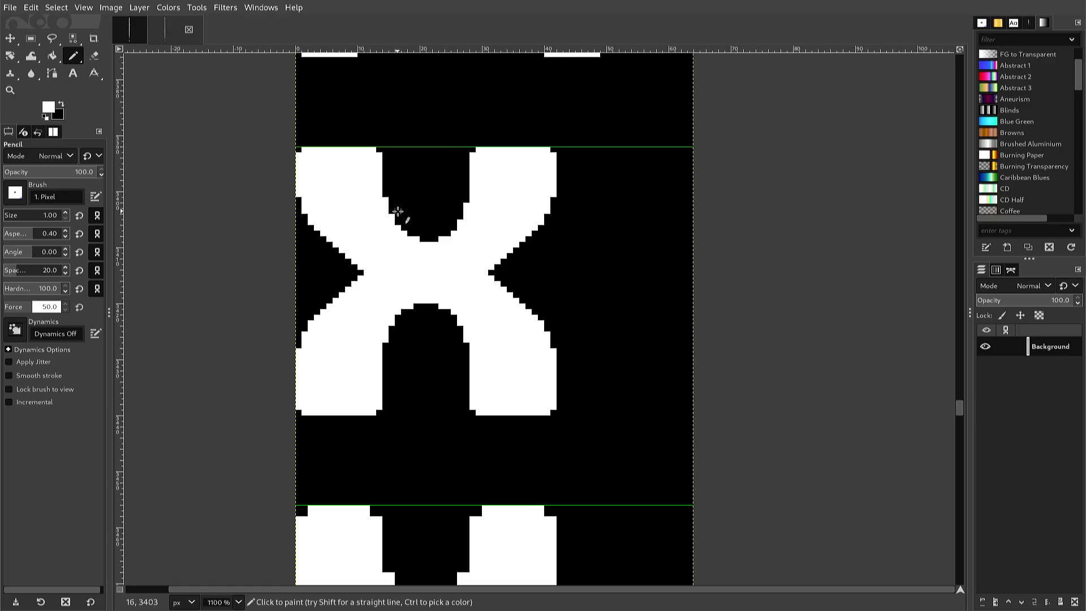
Copy the left curve of the x's top opening, flip it horizontally, and anchor it on the right side.
key(r)
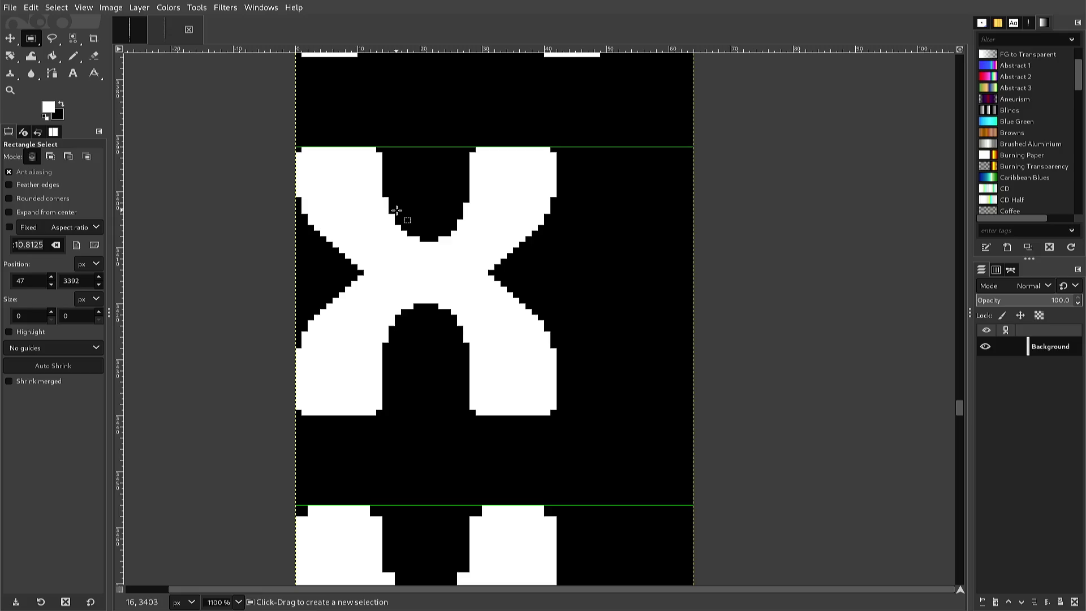
drag(380, 197, 429, 254)
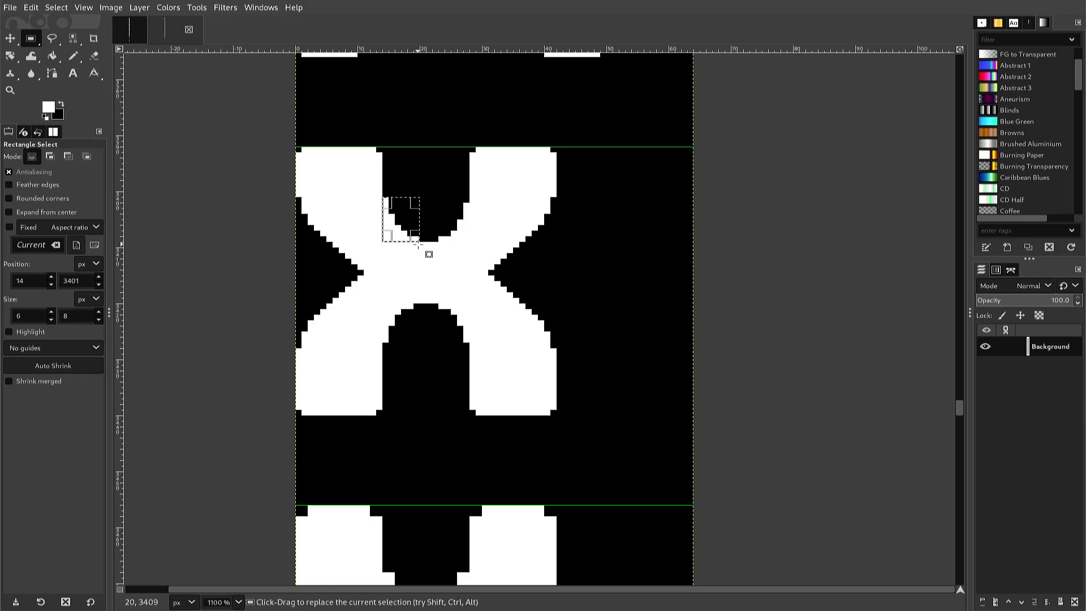
key(ctrl+c)
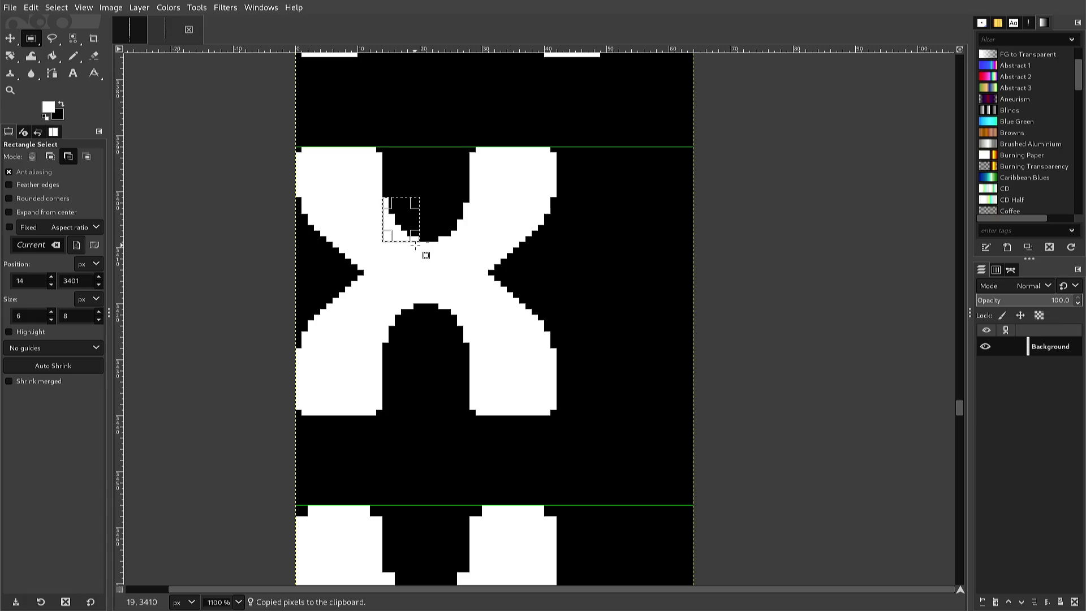
key(ctrl+v)
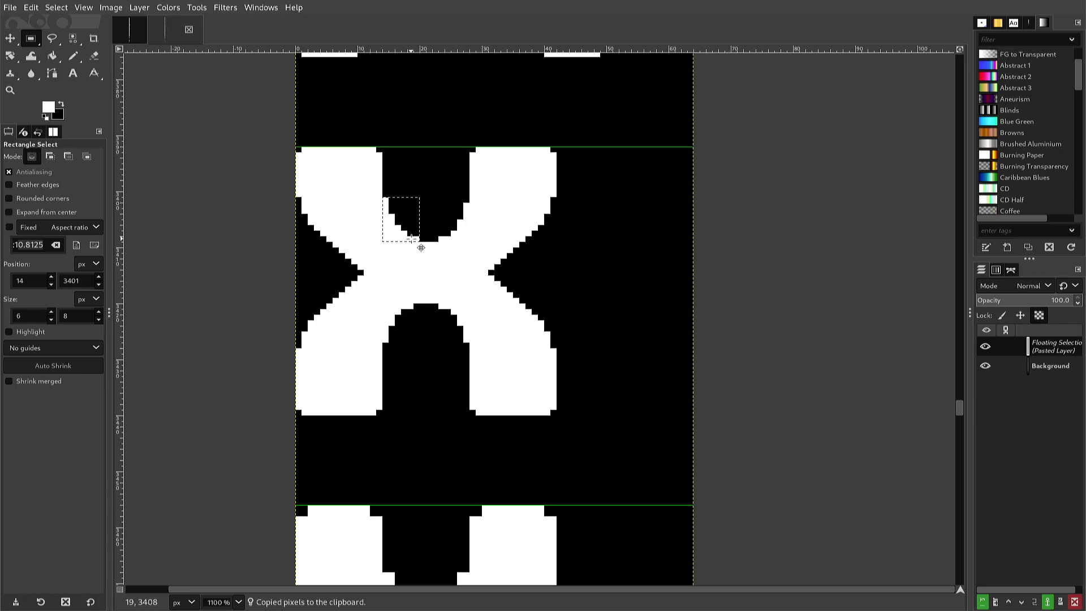
key(alt+l)
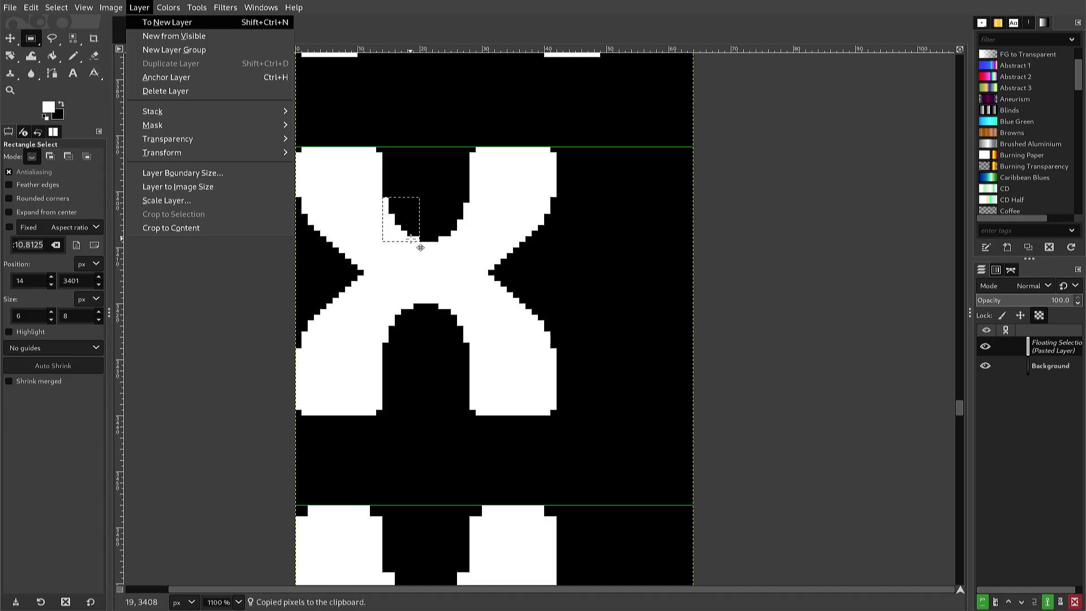
key(t)
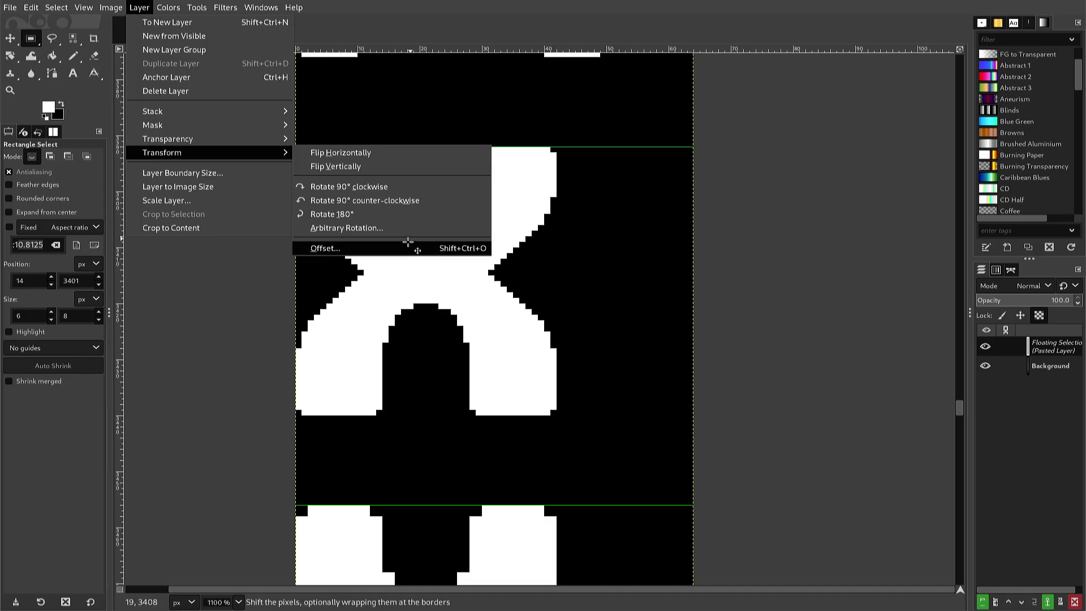
click(395, 154)
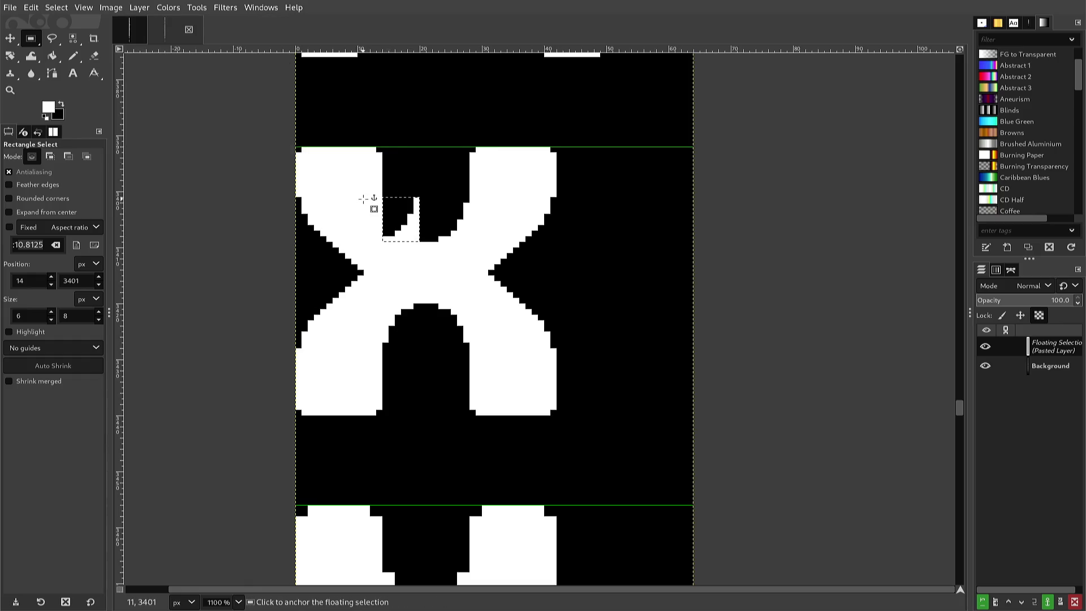
key(Right)
key(Right)
key(Right)
key(Left)
key(Left)
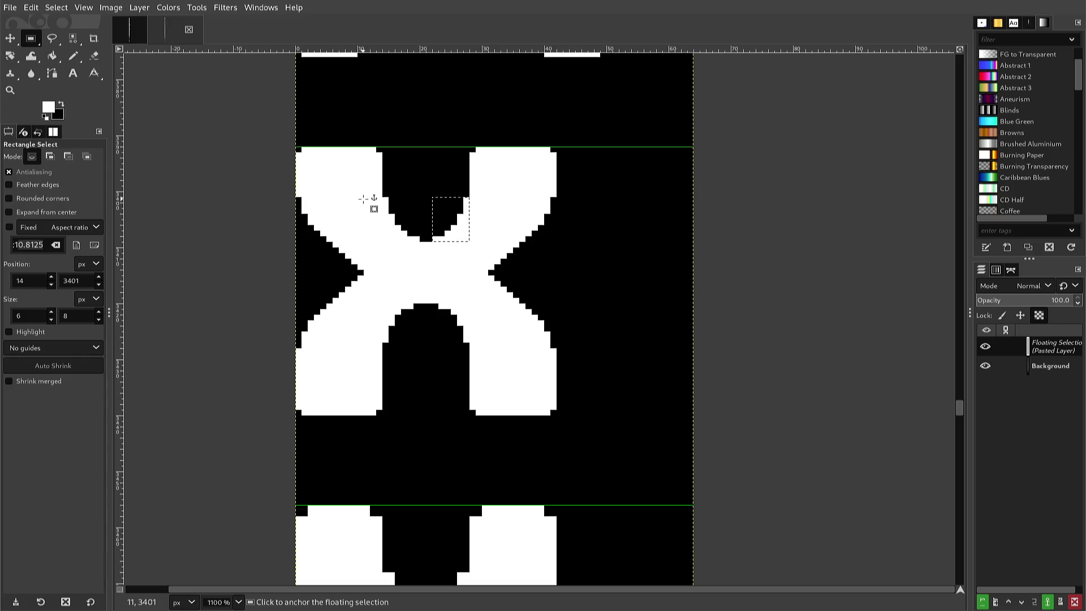
click(363, 199)
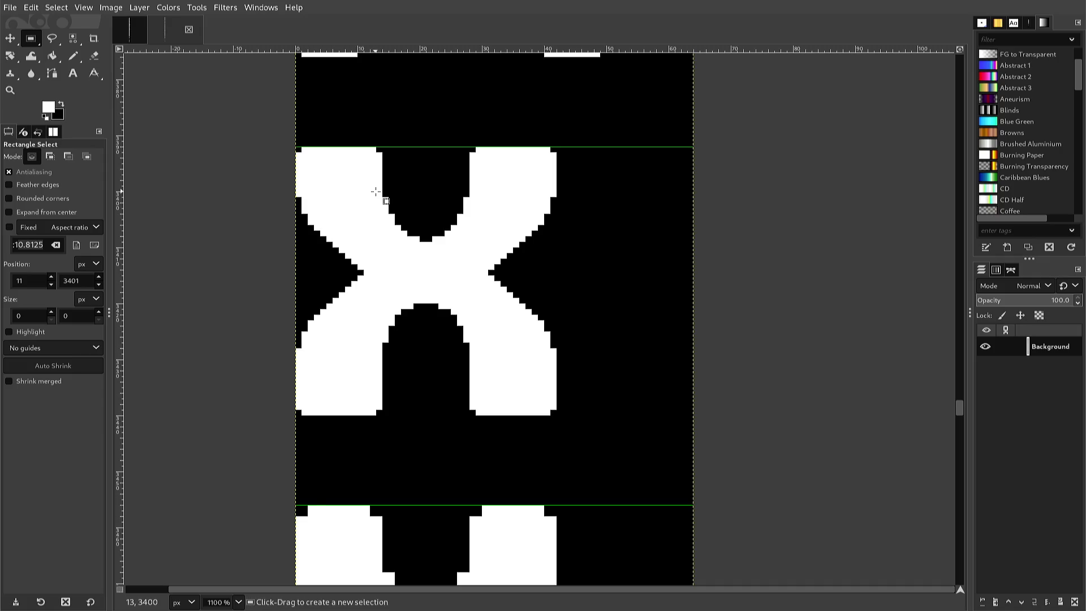
Copy the x's top opening, flip it vertically, and anchor it into the lower opening as an arch.
mouse_move(377, 192)
mouse_down()
mouse_move(434, 245)
mouse_move(474, 243)
mouse_up()
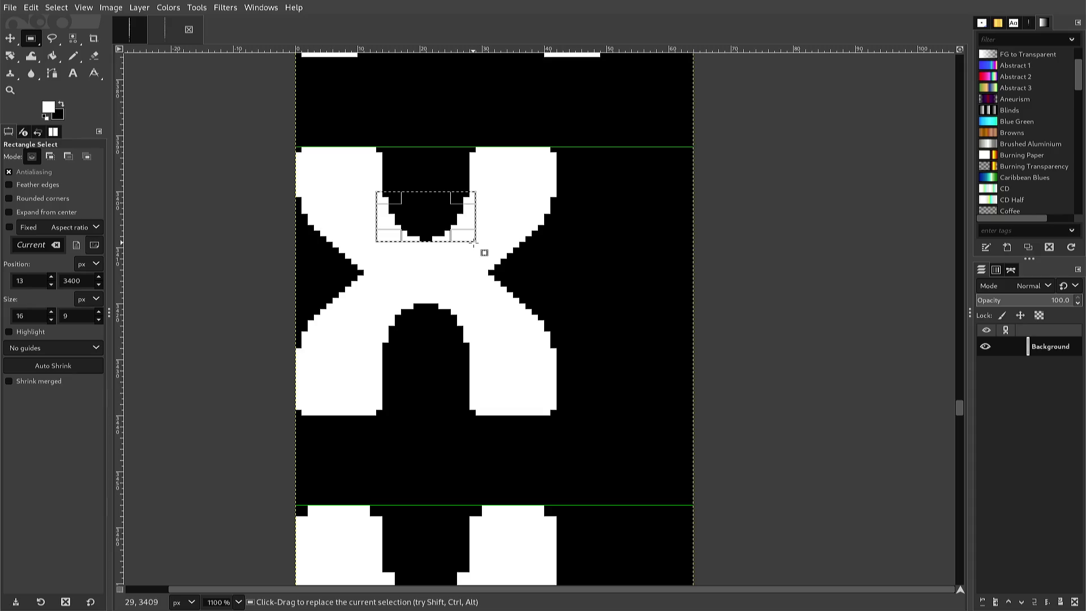
key(ctrl+c)
key(ctrl+v)
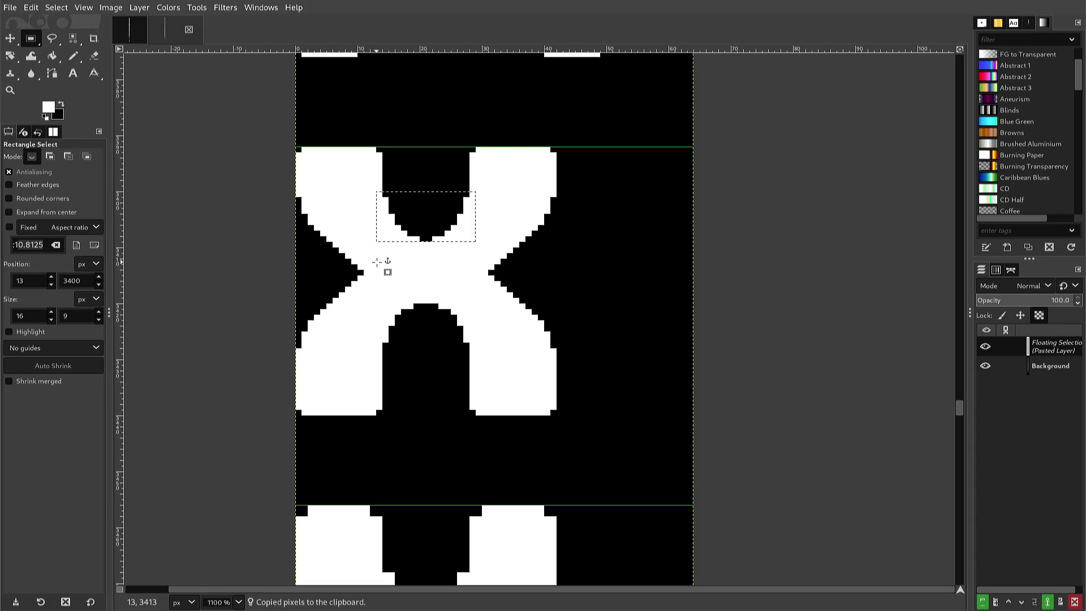
key(alt+l)
key(t)
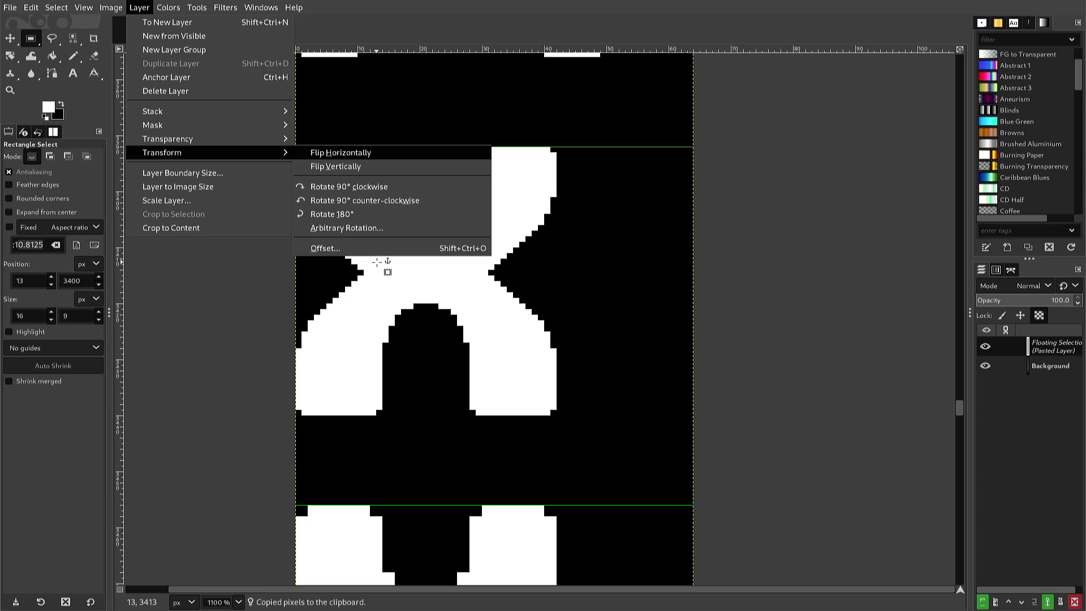
key(Return)
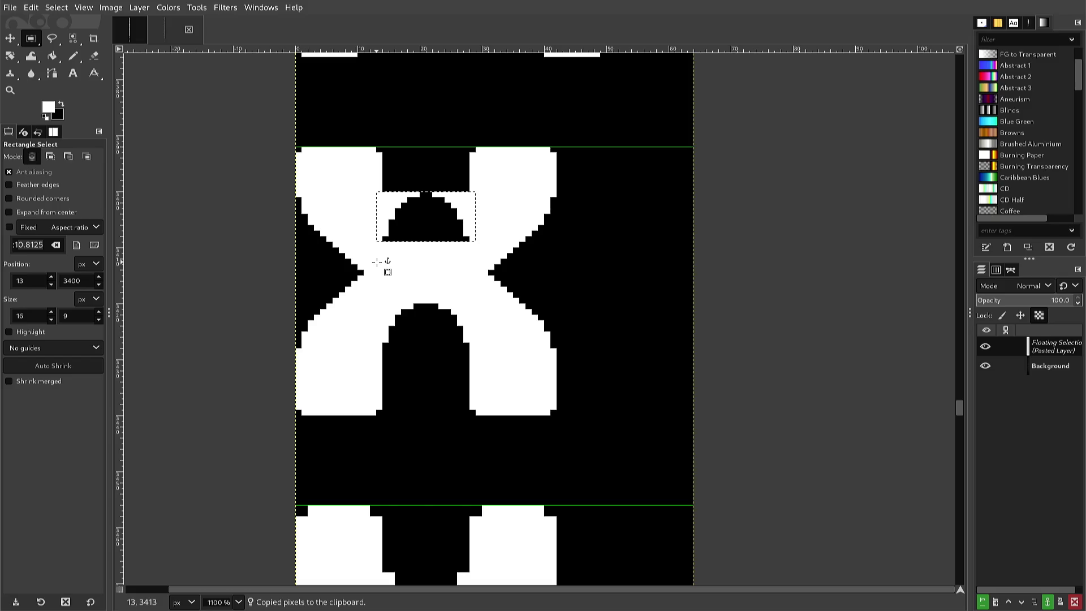
key(Down)
key(Down)
key(Down)
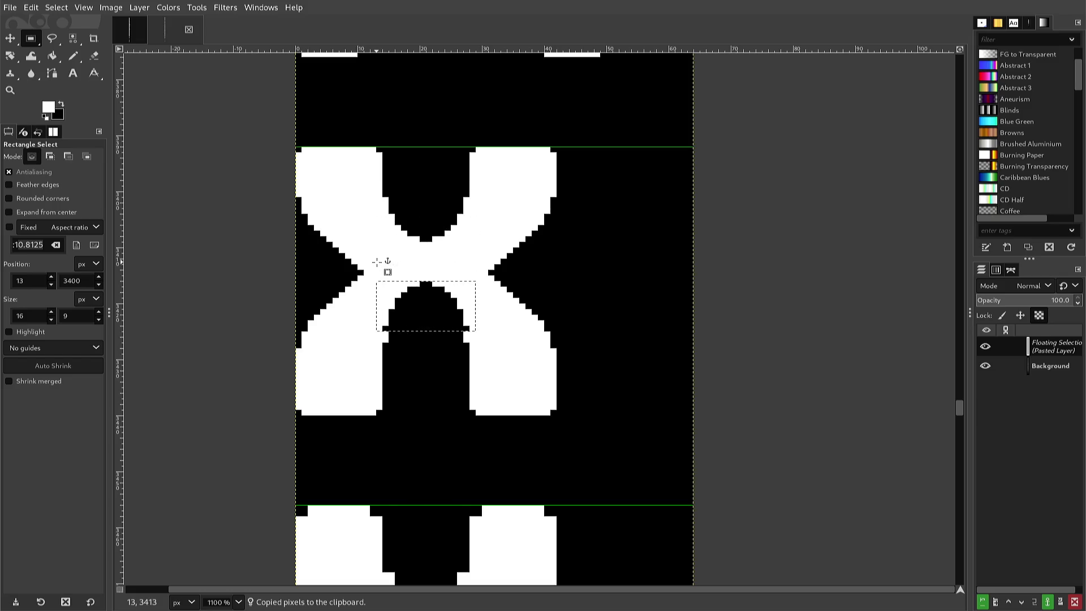
key(Down)
key(Down)
key(Down)
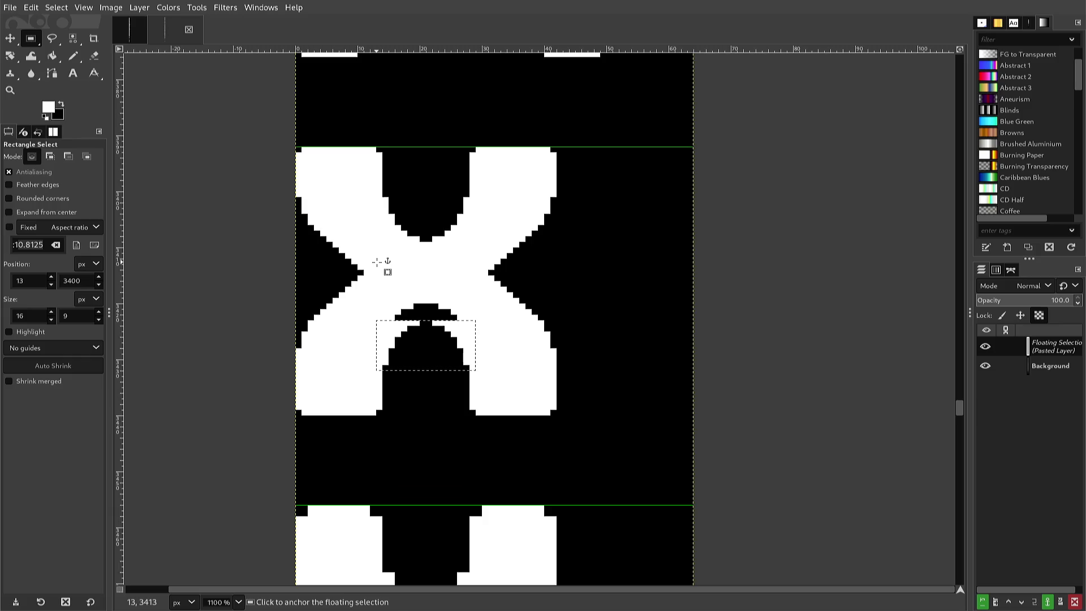
key(Up)
key(Up)
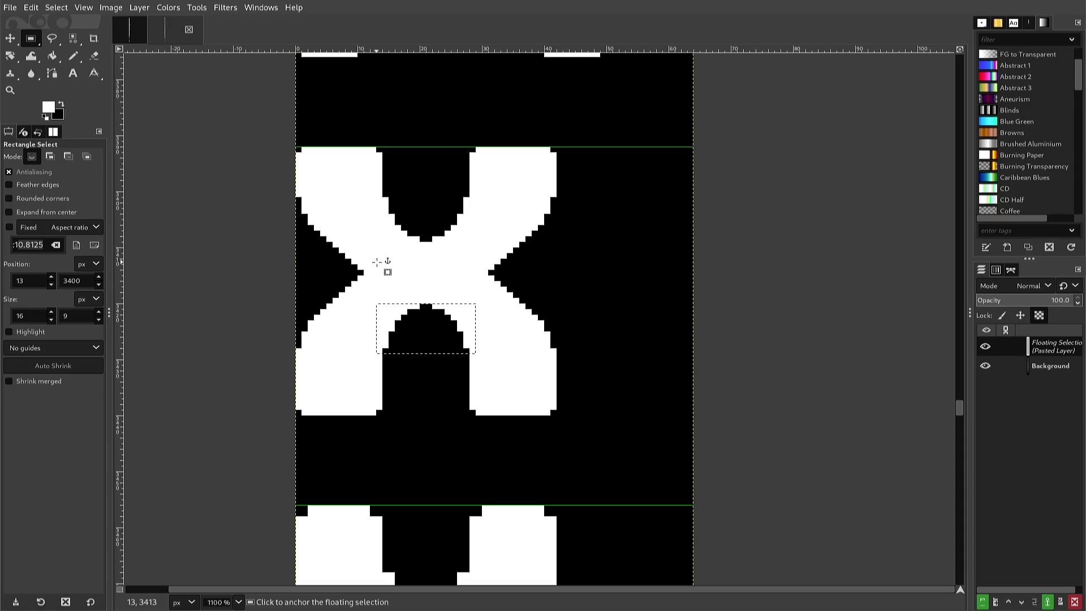
click(376, 262)
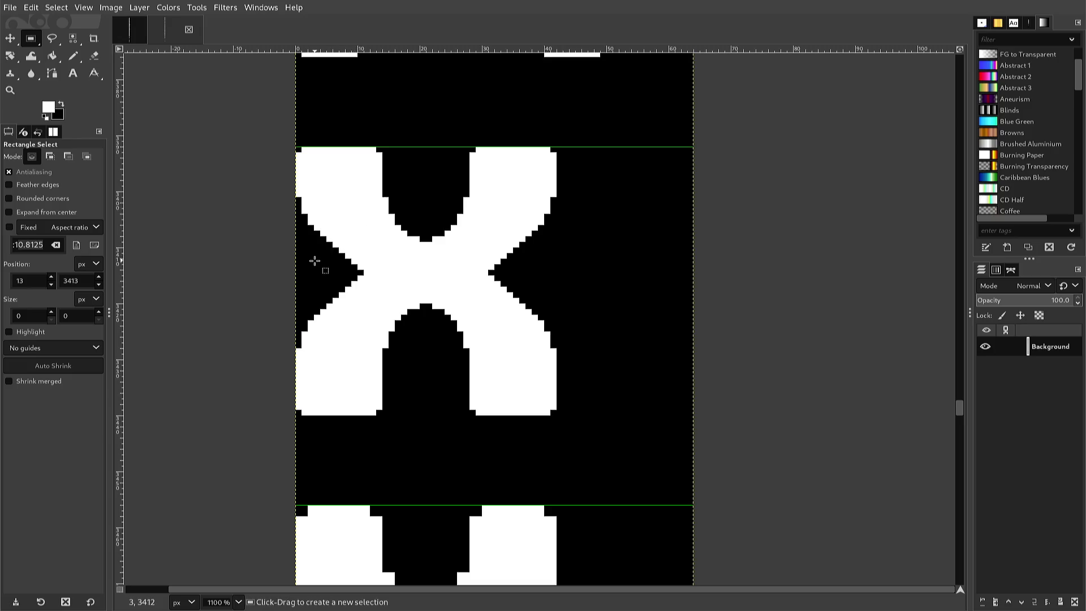
Paste a copy of the x's upper half over the y's top, shift it up, and anchor it.
mouse_move(287, 274)
mouse_down()
mouse_move(465, 271)
mouse_move(501, 259)
mouse_move(565, 214)
mouse_move(585, 173)
mouse_move(577, 149)
mouse_up()
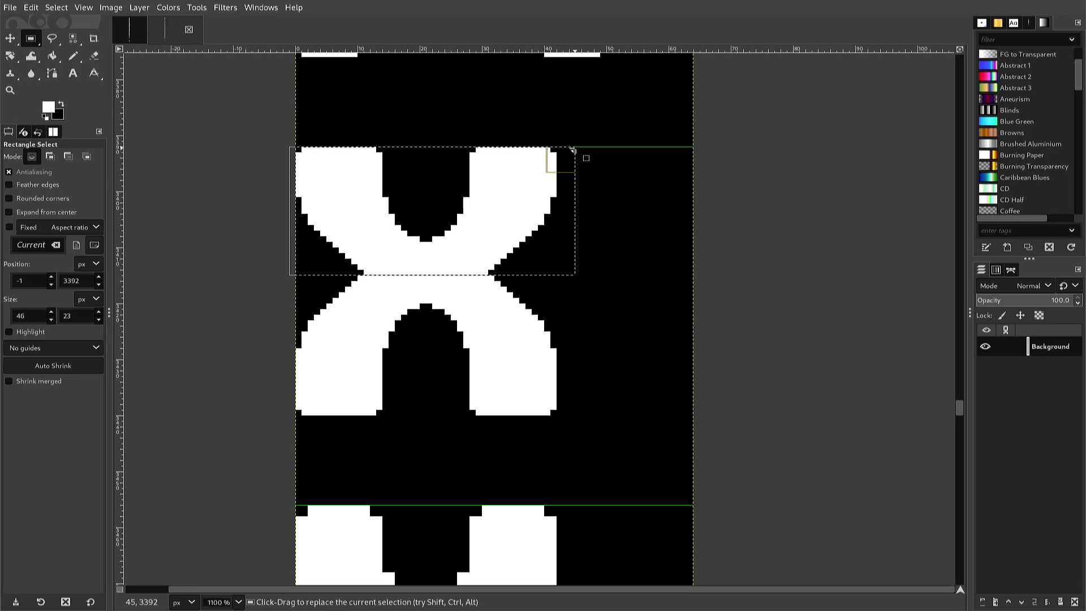
key(ctrl+c)
key(ctrl+v)
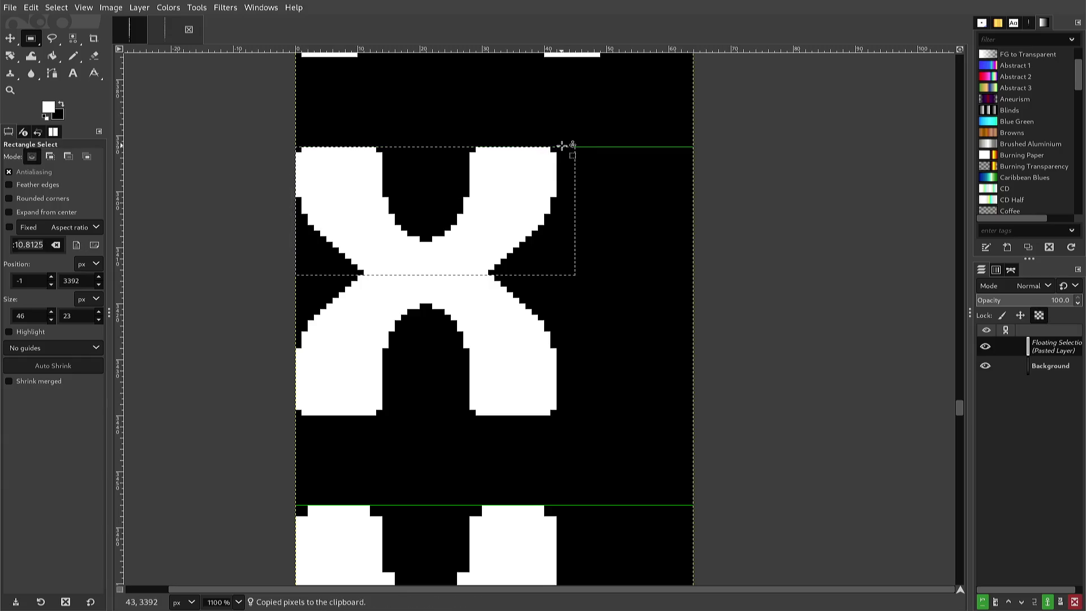
scroll(563, 145, down, 5)
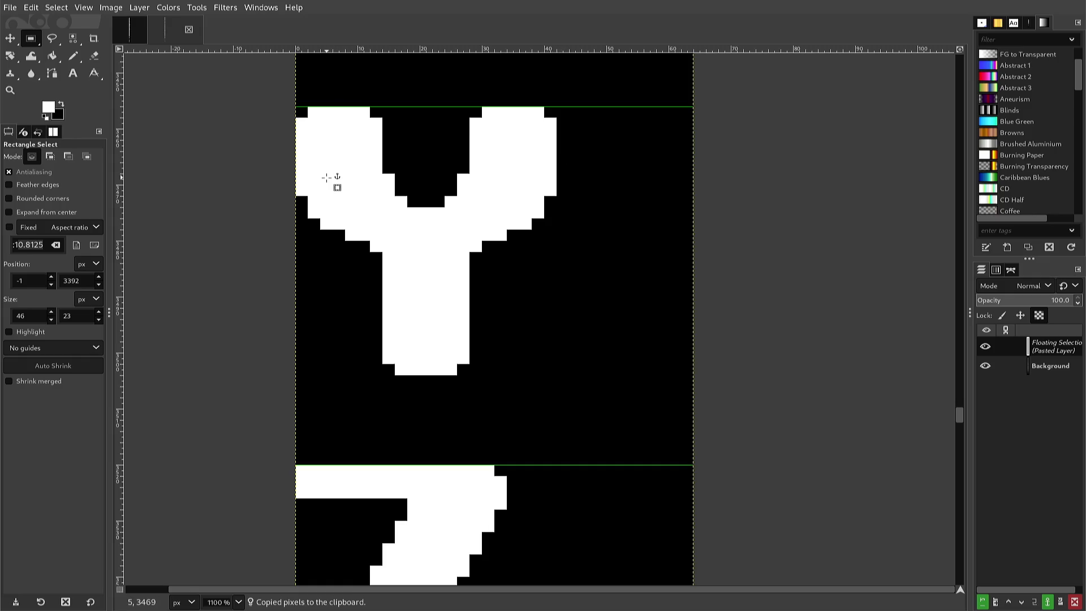
key(ctrl+v)
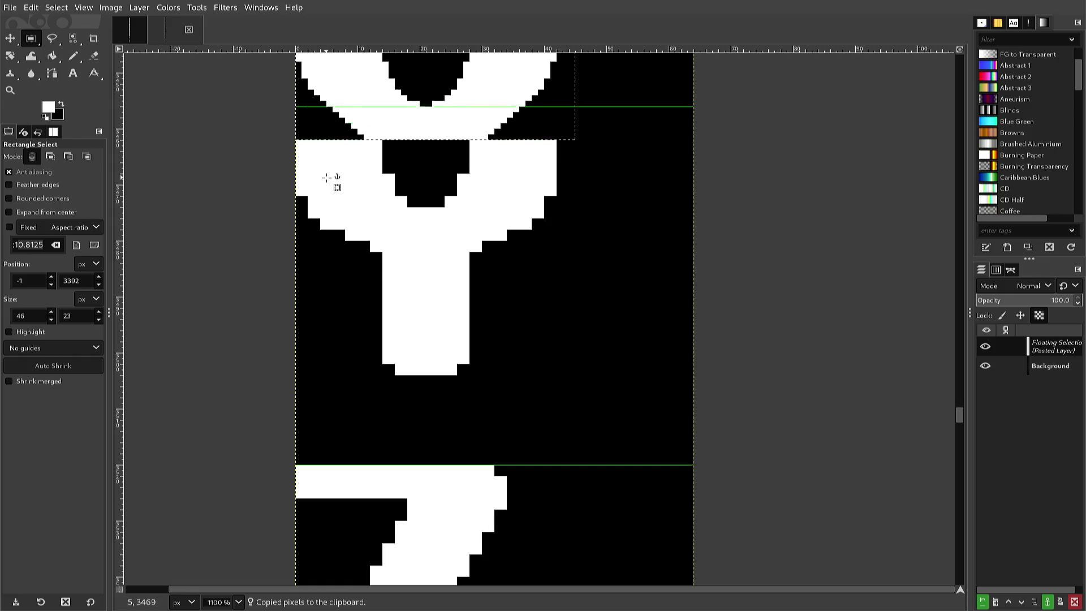
key(Up)
key(Up)
key(Up)
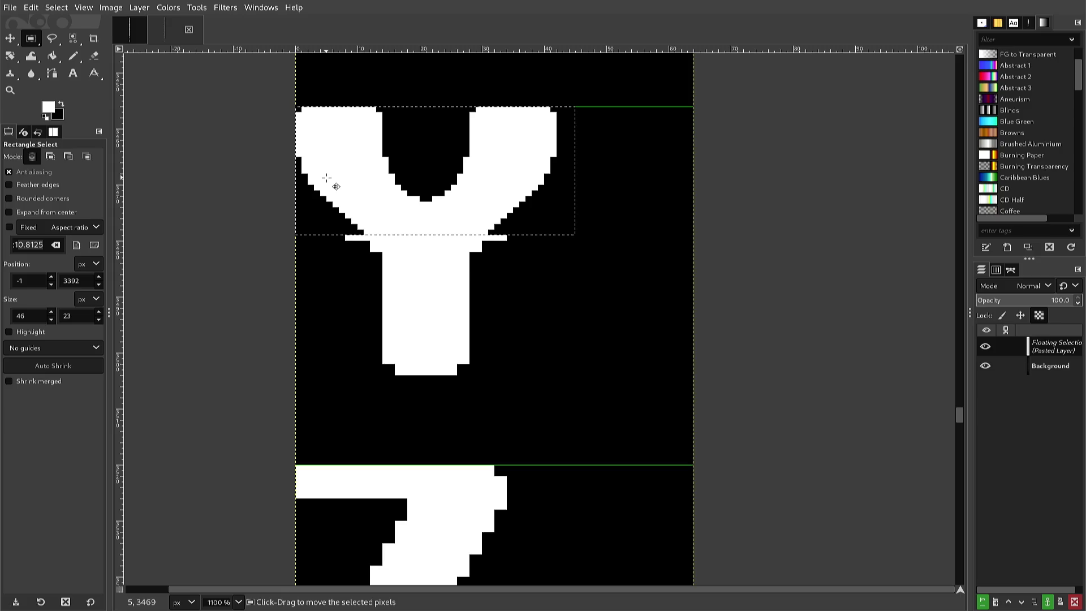
scroll(327, 178, up, 3)
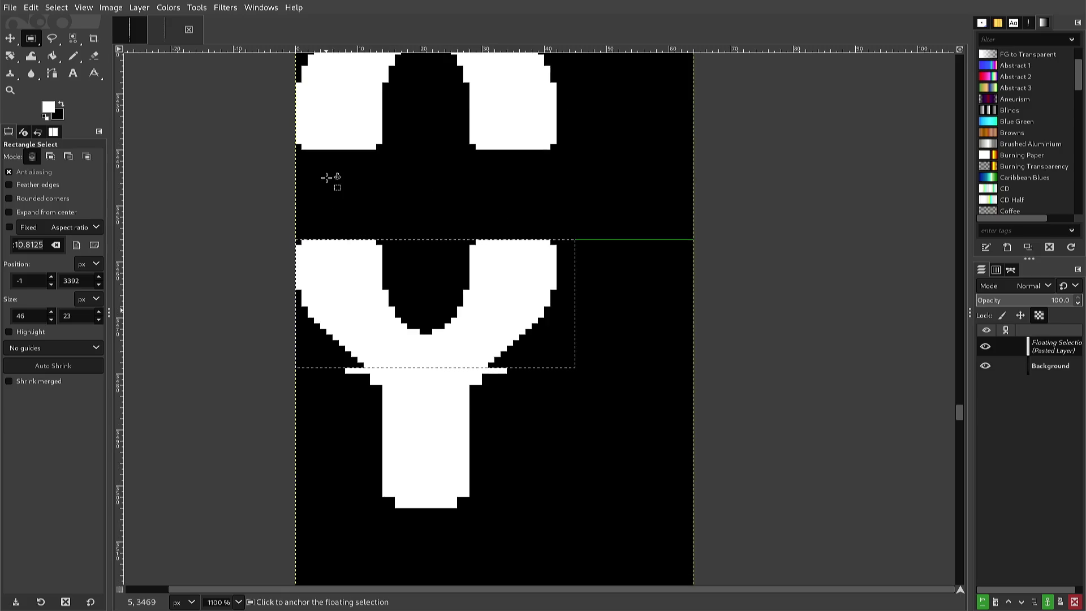
click(328, 178)
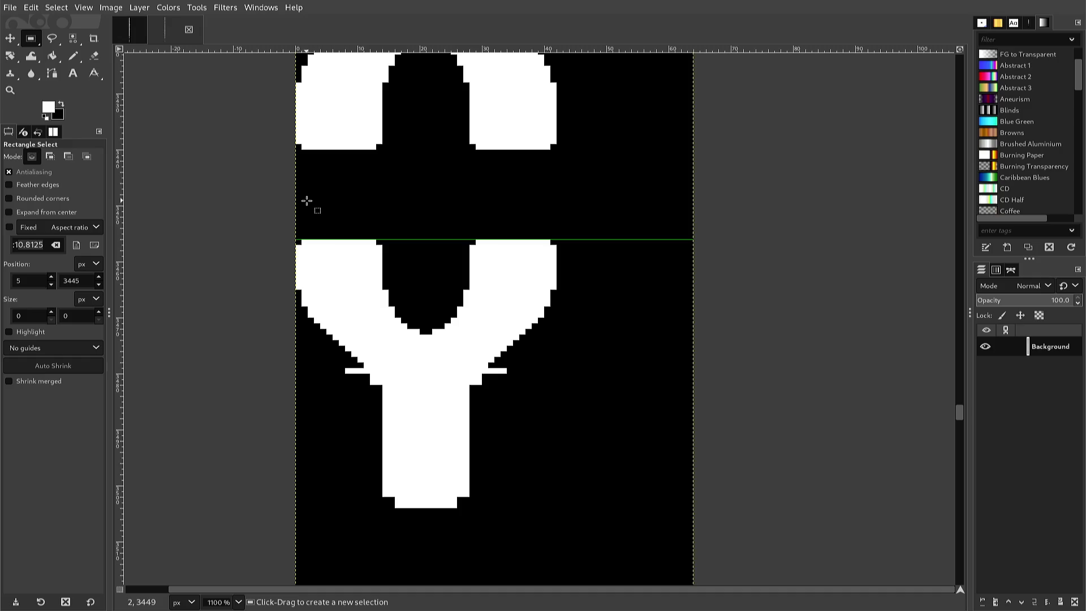
With the Pencil, whiten a pixel on the y stem's left edge and blacken a stray right-edge pixel.
key(n)
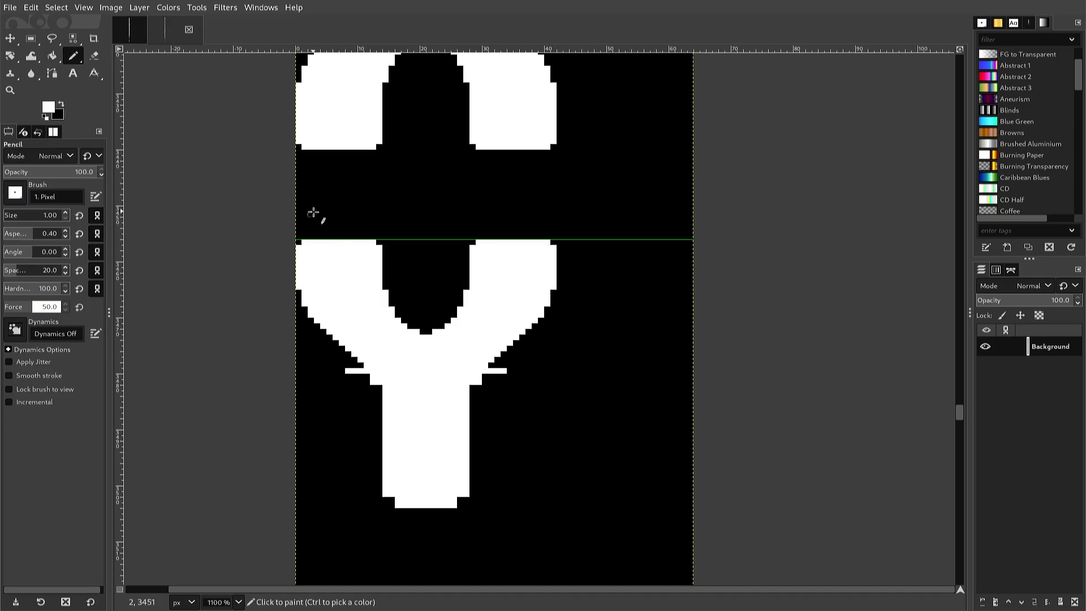
key(ctrl)
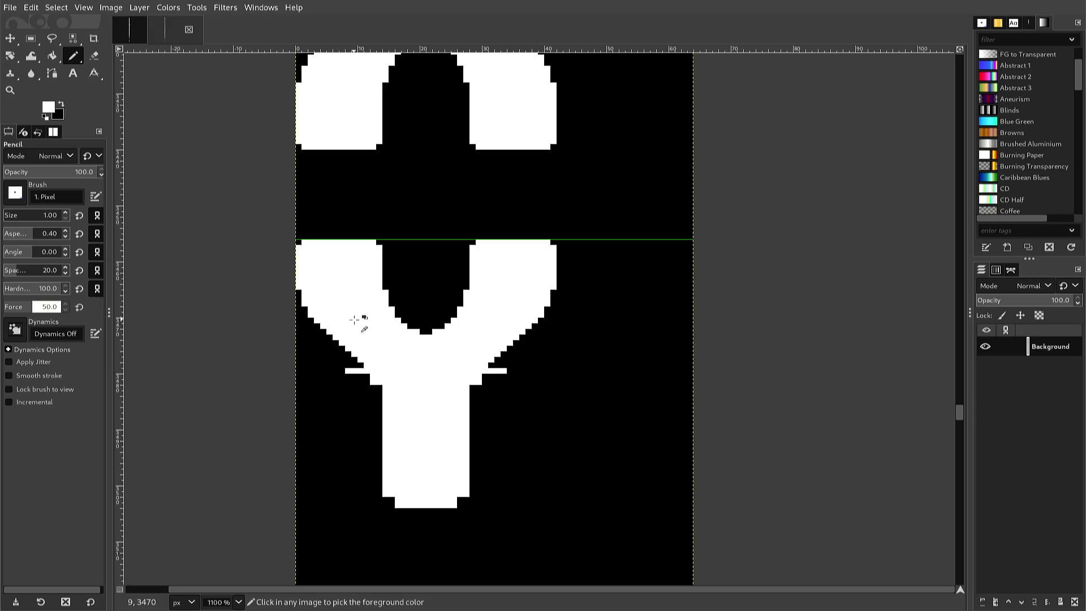
click(379, 393)
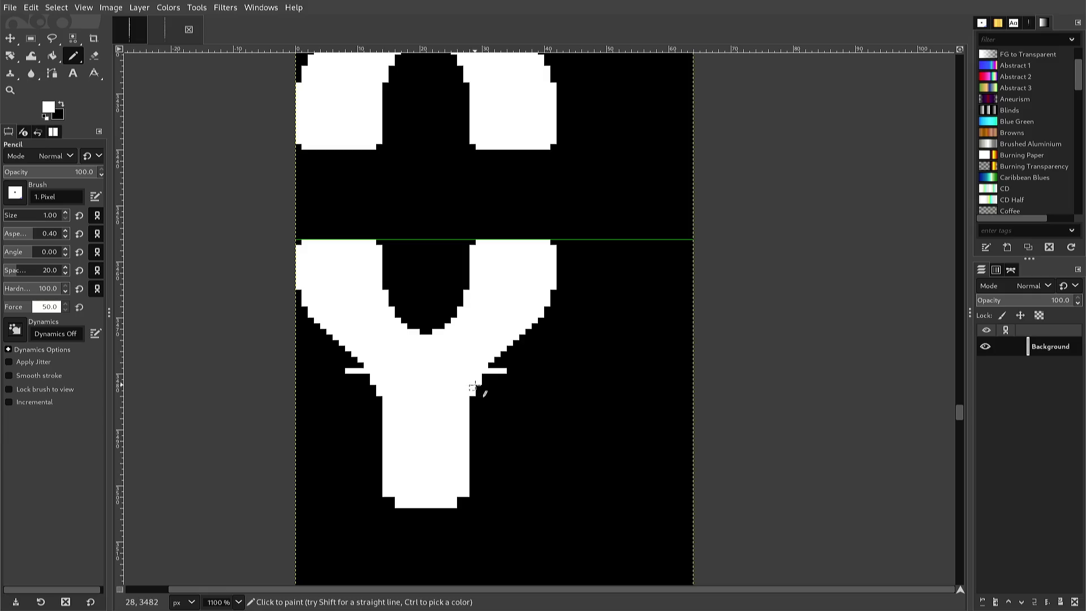
key(ctrl)
ctrl+click(479, 387)
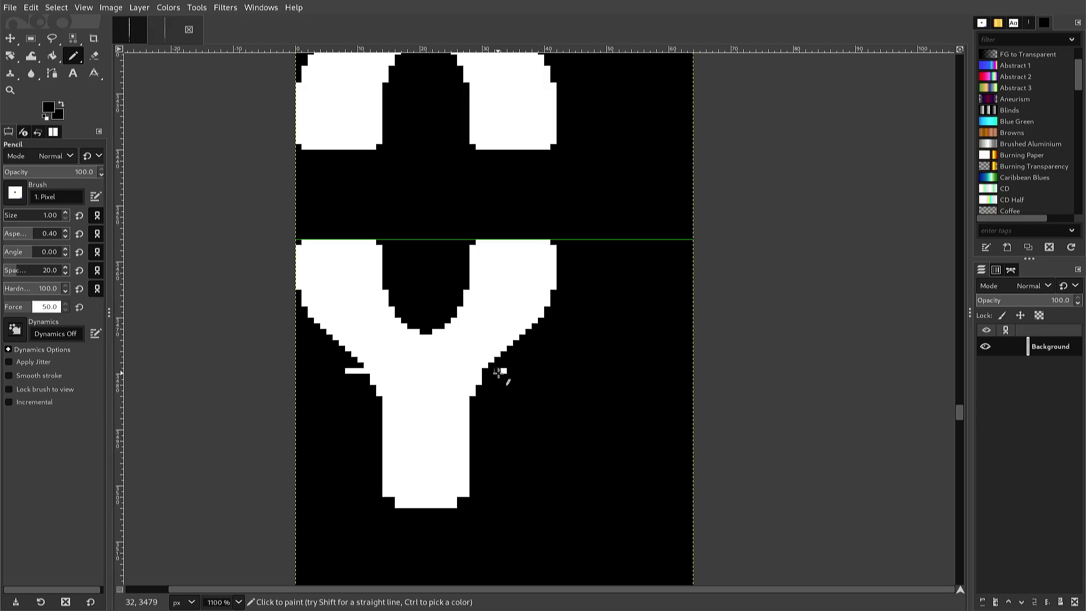
click(478, 376)
Paint out the stray white bar left of the y's stem and fill the stem's bottom-right notch white.
key(ctrl)
drag(369, 371, 355, 372)
ctrl+click(373, 376)
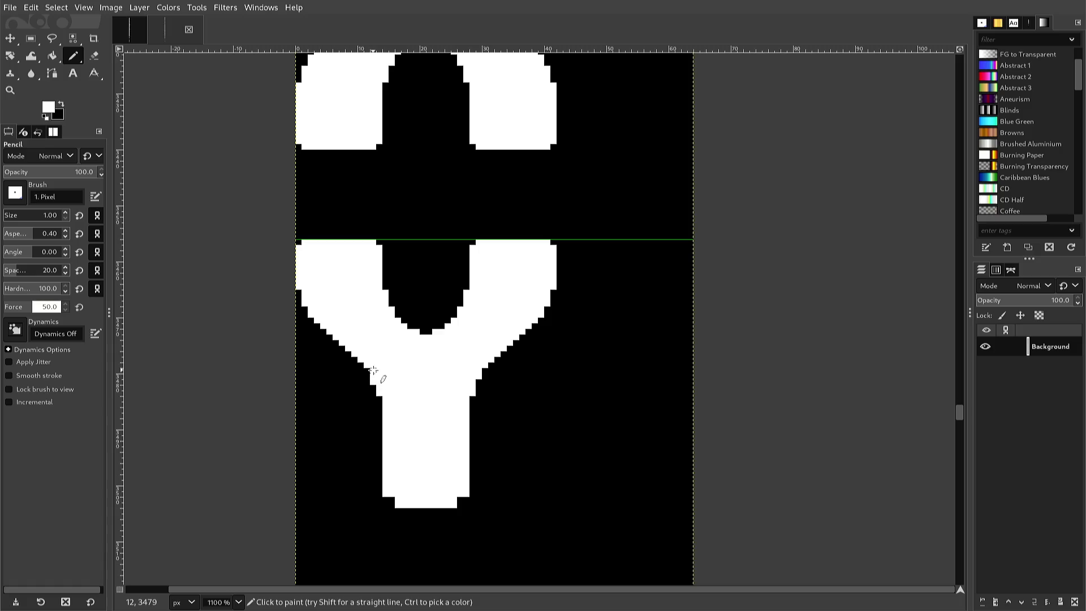
key(ctrl)
ctrl+click(365, 389)
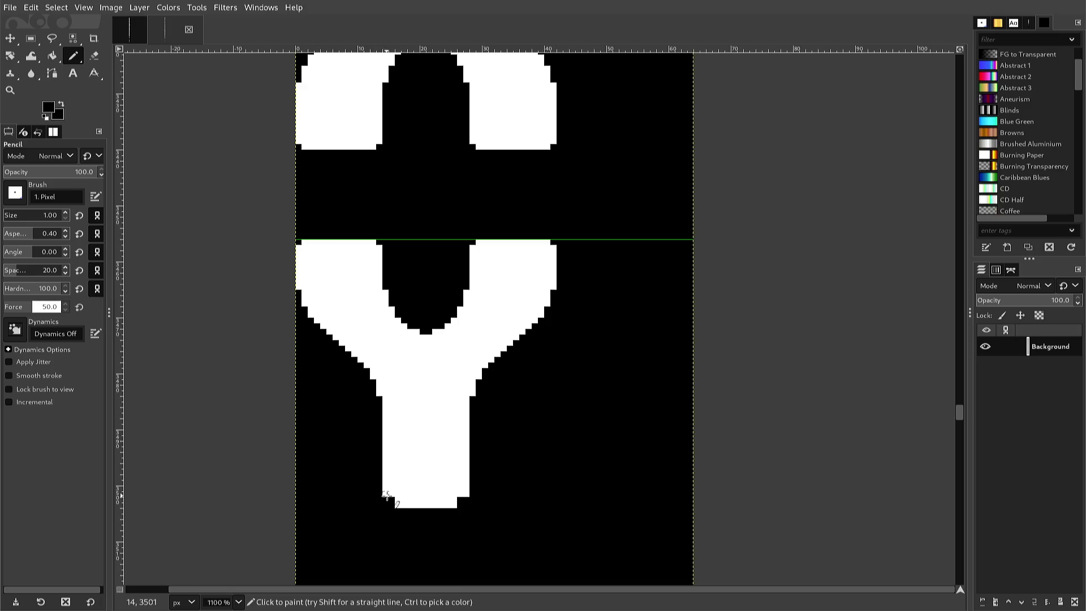
key(x)
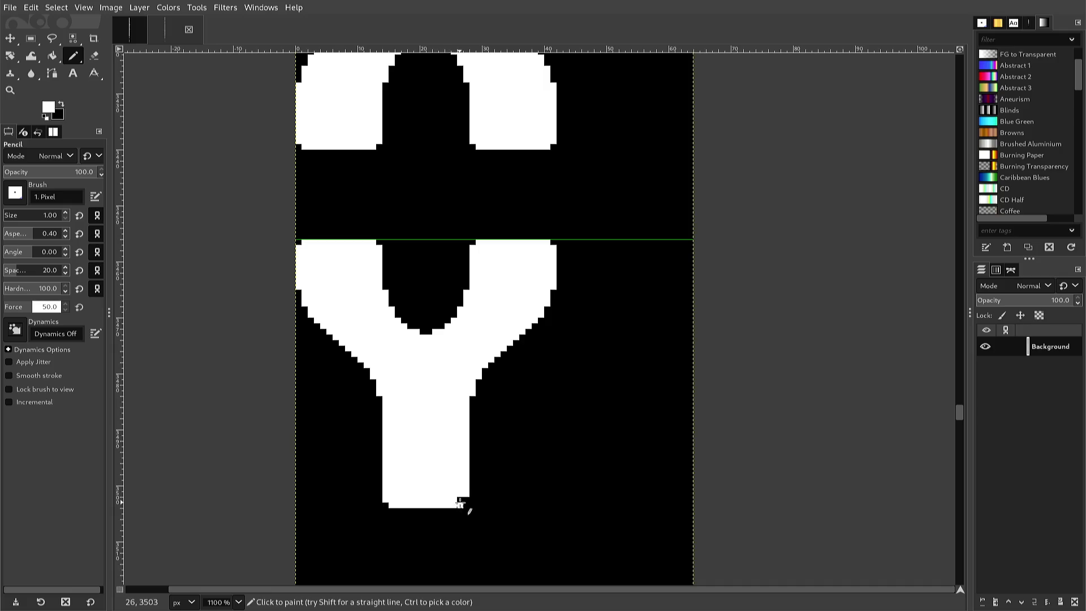
drag(461, 505, 464, 500)
key(r)
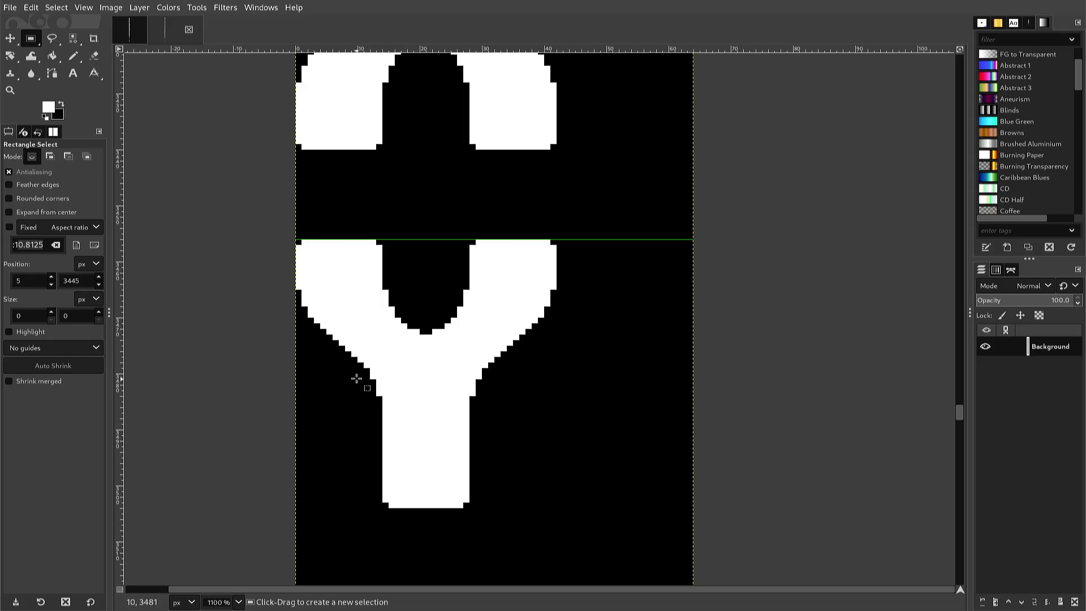
Copy the Y's arms without the stem, nudge them one pixel, anchor, and export to font2.png.
mouse_move(283, 279)
mouse_down()
mouse_move(519, 439)
mouse_move(569, 450)
mouse_up()
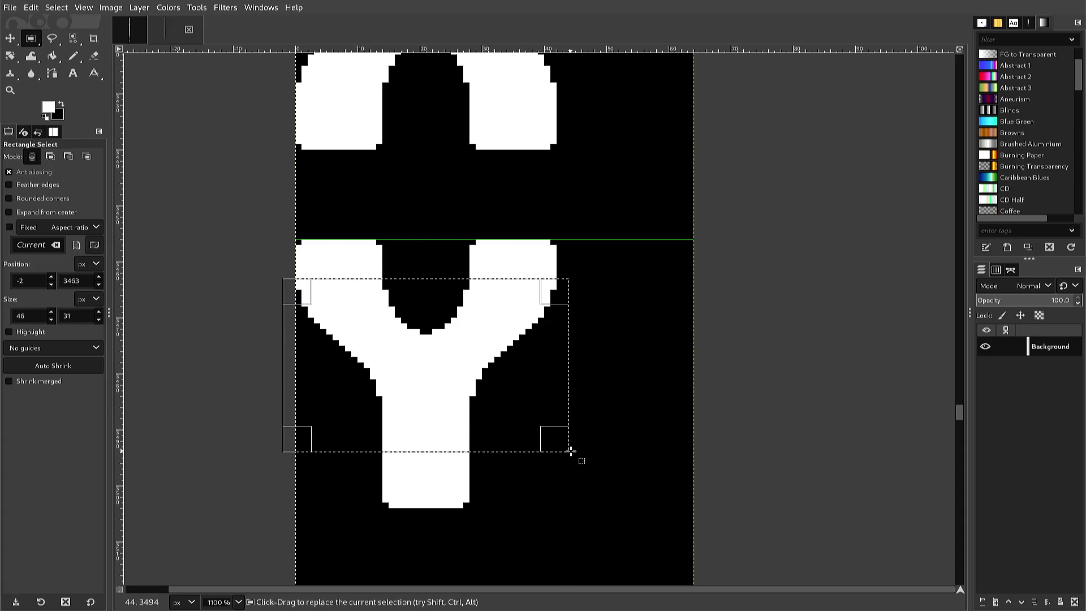
drag(325, 426, 524, 446)
key(ctrl+c)
key(ctrl+v)
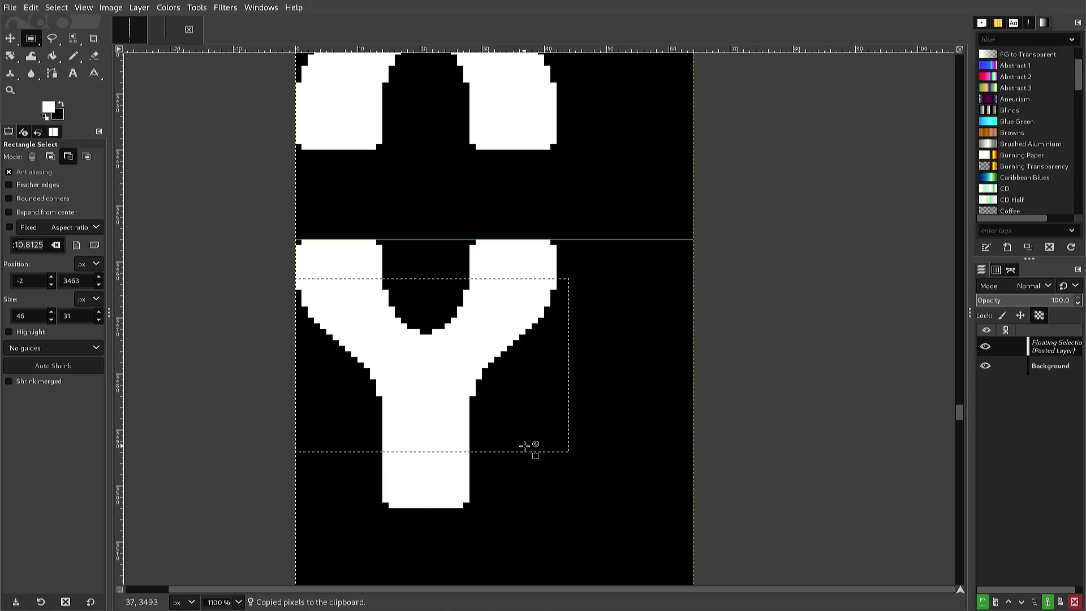
key(Down)
key(Down)
key(Down)
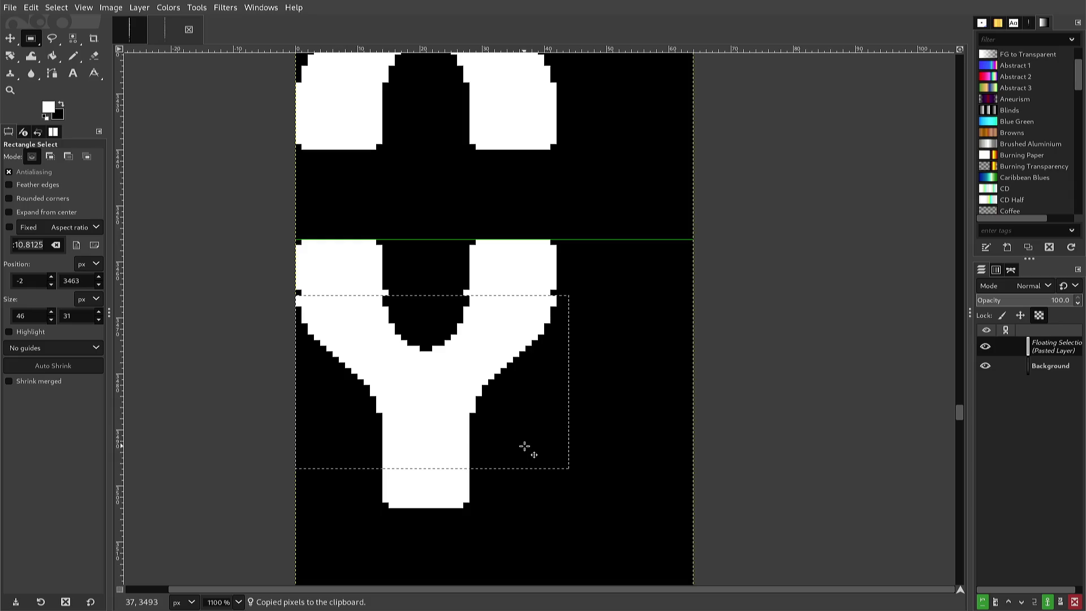
key(Up)
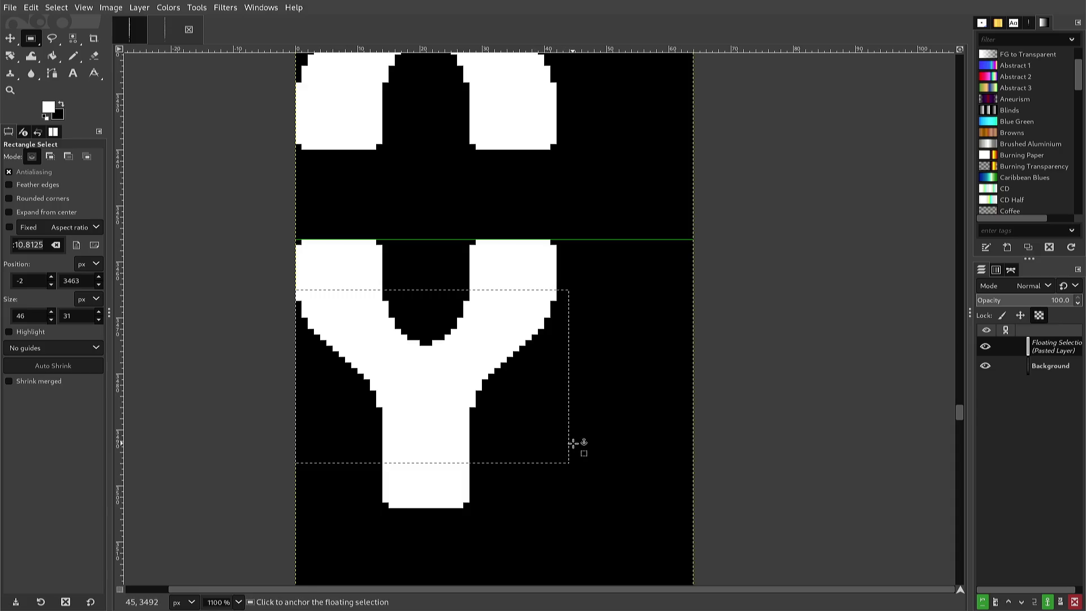
click(582, 443)
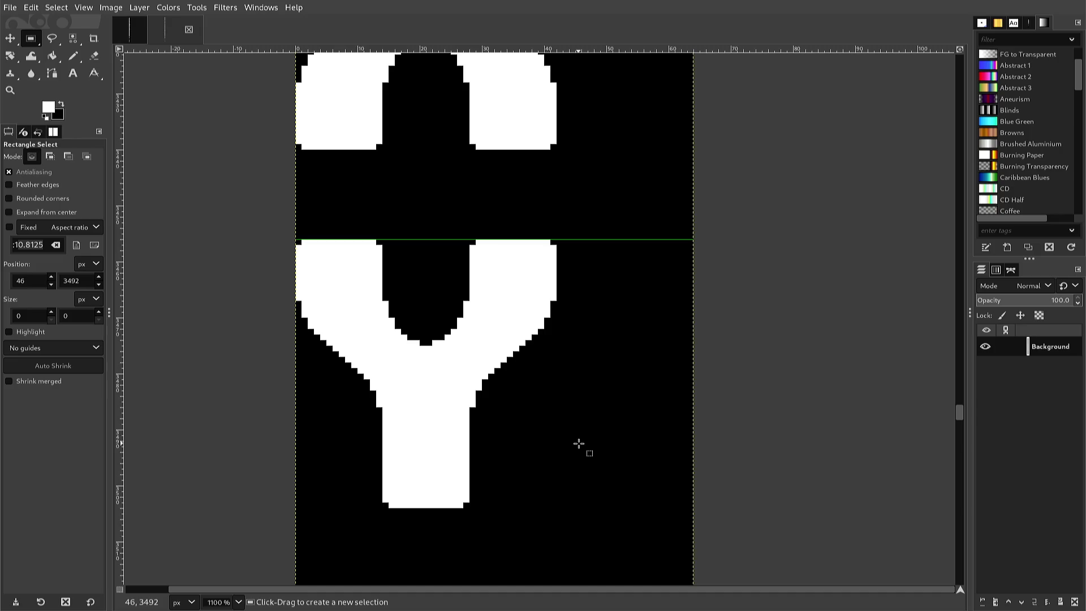
key(ctrl+e)
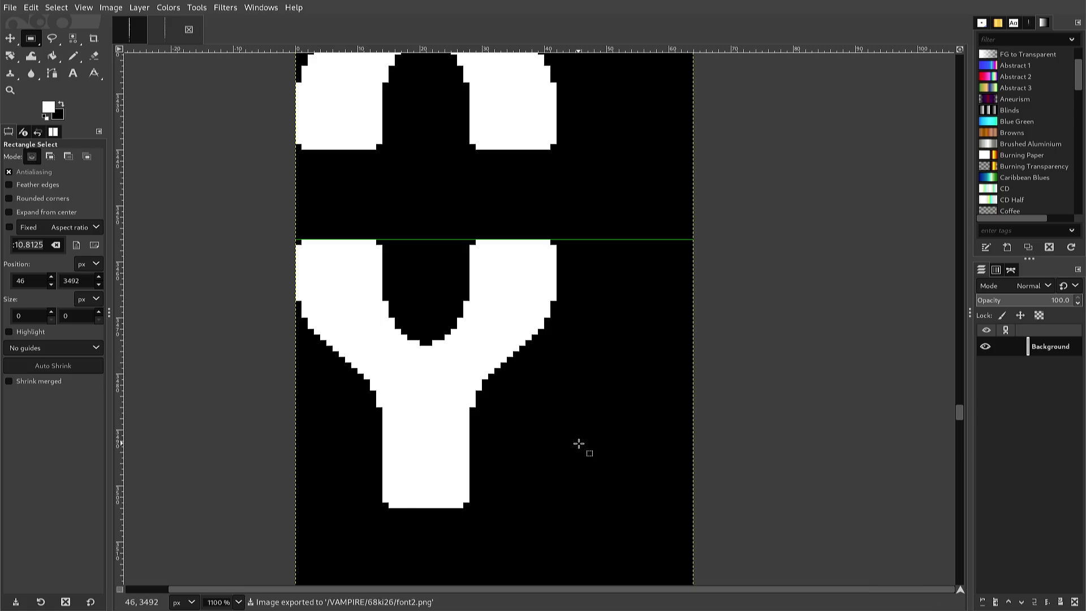
Fill a notch on the Z's lower-left edge and smooth the steps along its inner diagonal in white.
scroll(579, 442, down, 4)
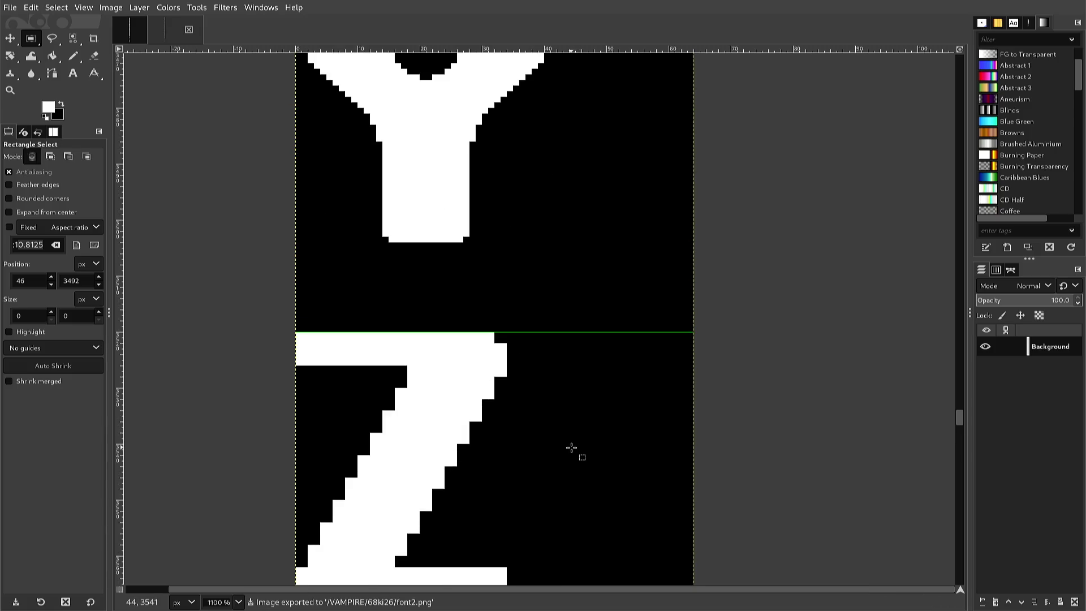
scroll(570, 448, down, 2)
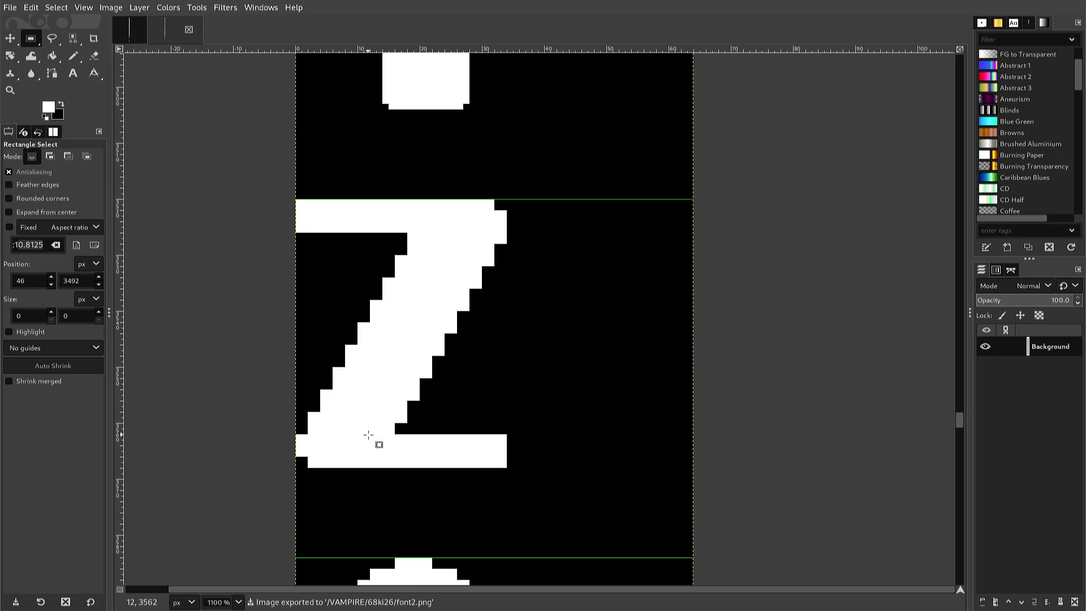
key(n)
key(ctrl)
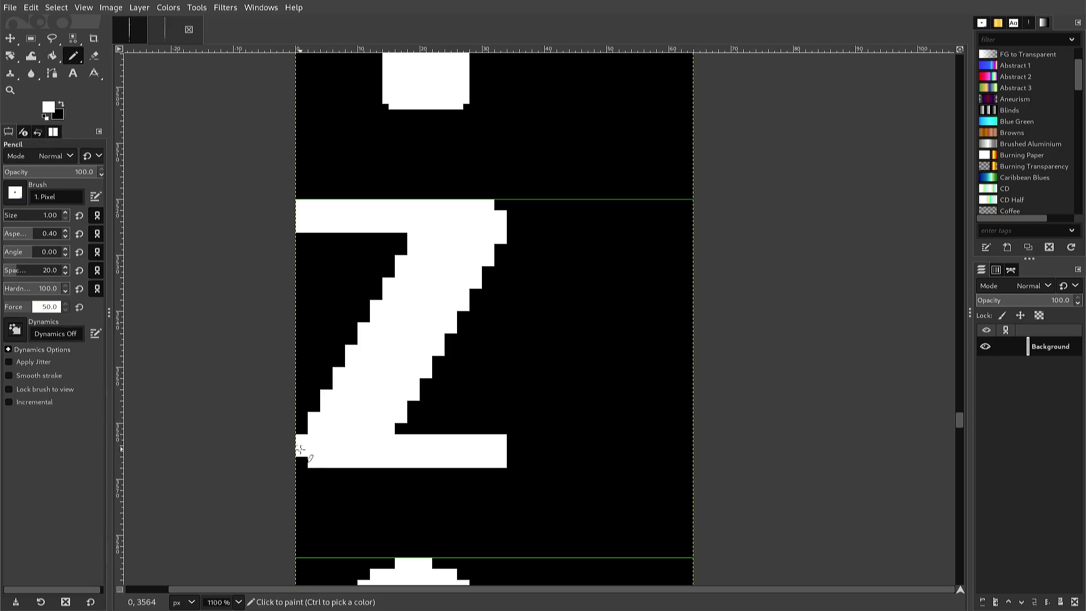
drag(301, 457, 303, 463)
key(ctrl+z)
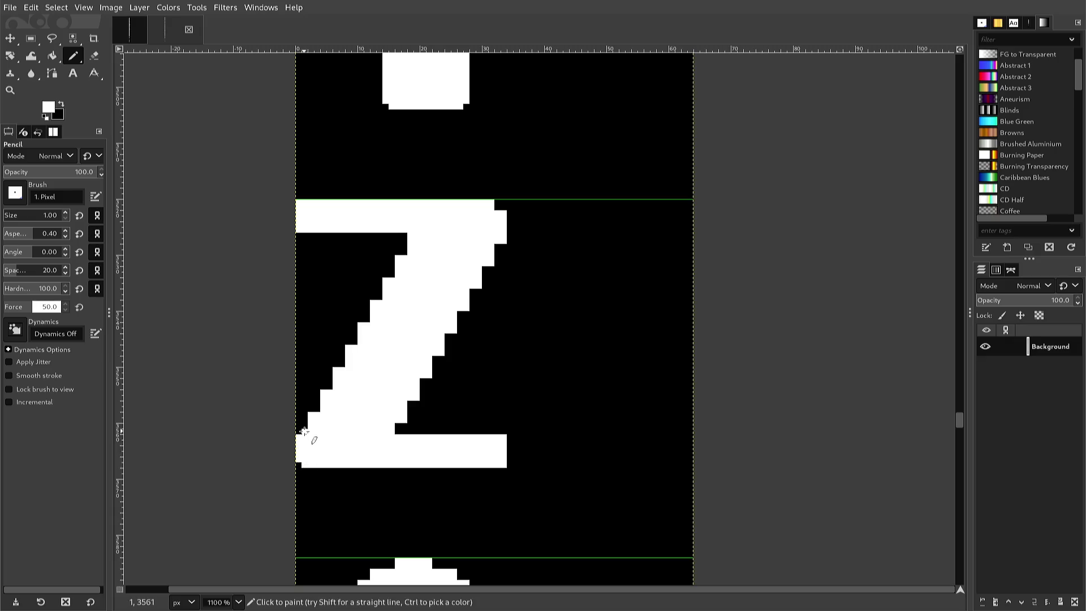
click(305, 432)
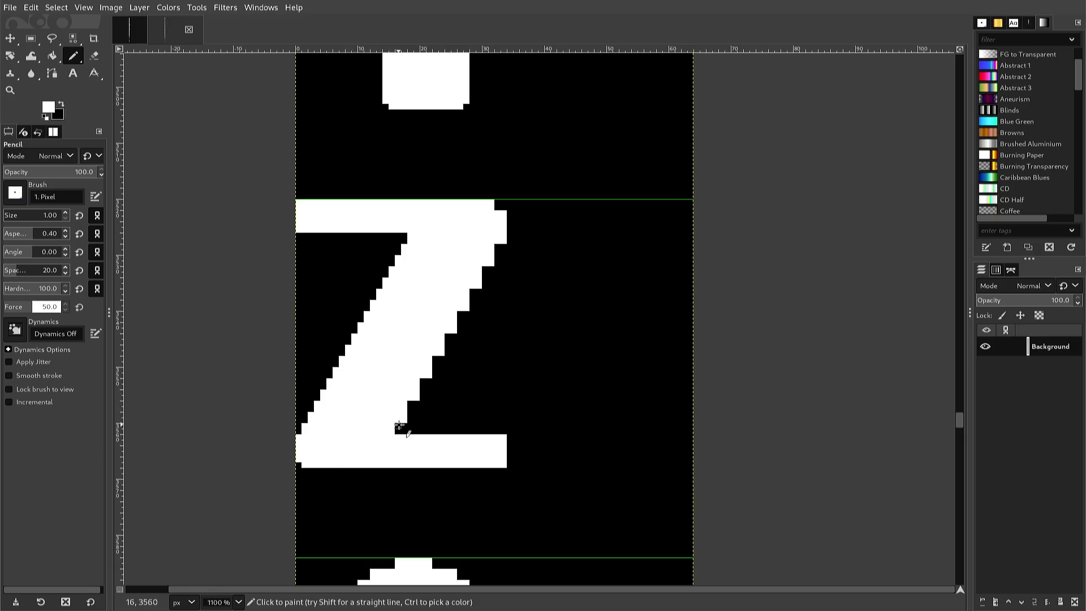
mouse_move(397, 422)
mouse_down()
mouse_move(395, 436)
mouse_move(472, 298)
mouse_up()
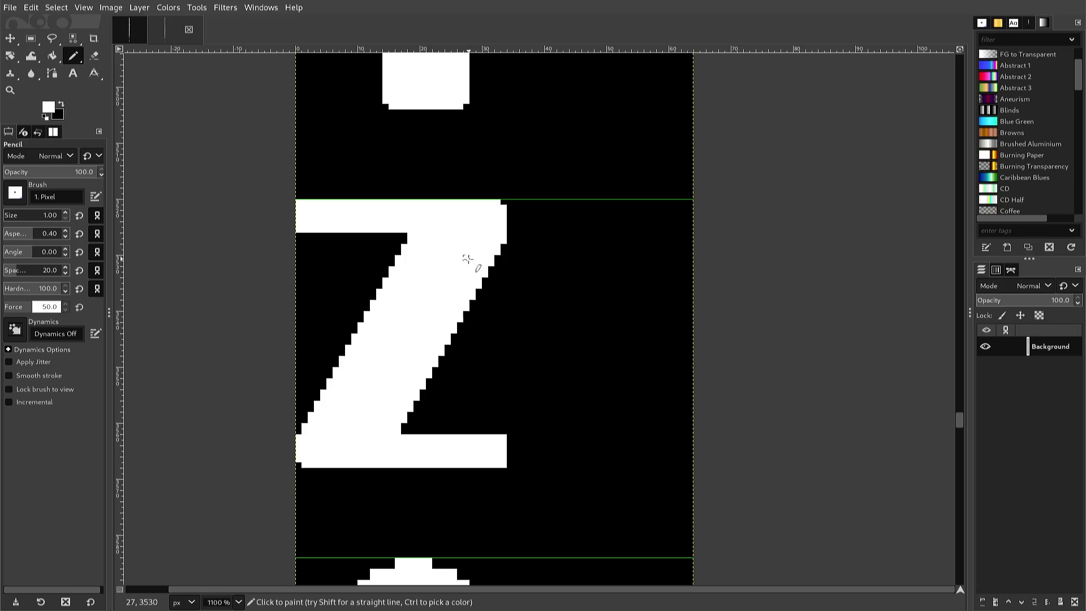
Blacken the Z's top-left corner pixels and round the top-right corner of its bottom bar.
key(ctrl)
ctrl+click(357, 252)
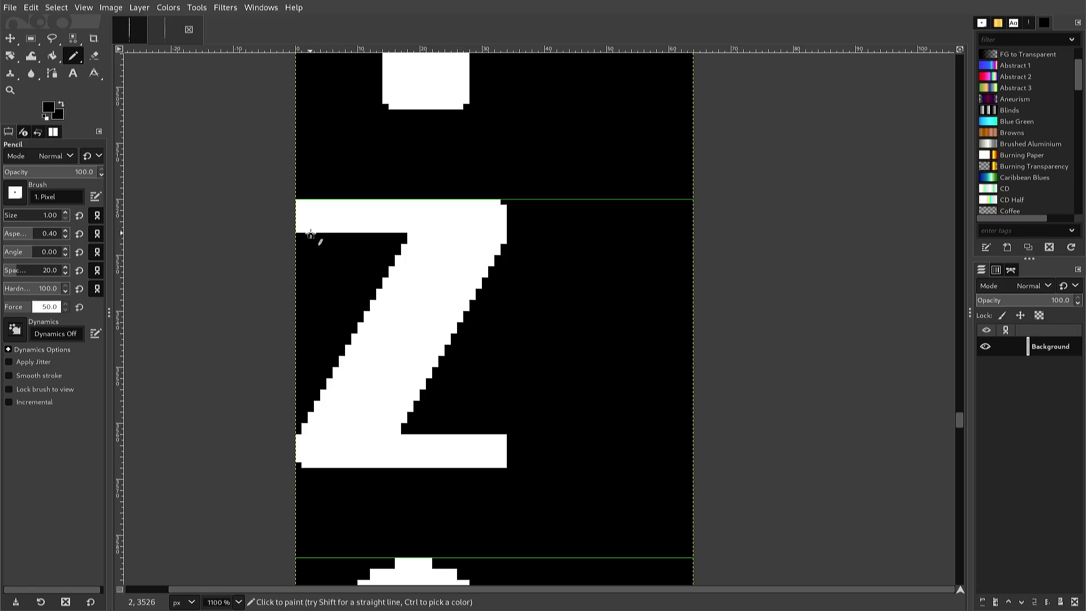
click(298, 202)
click(298, 229)
ctrl+click(417, 442)
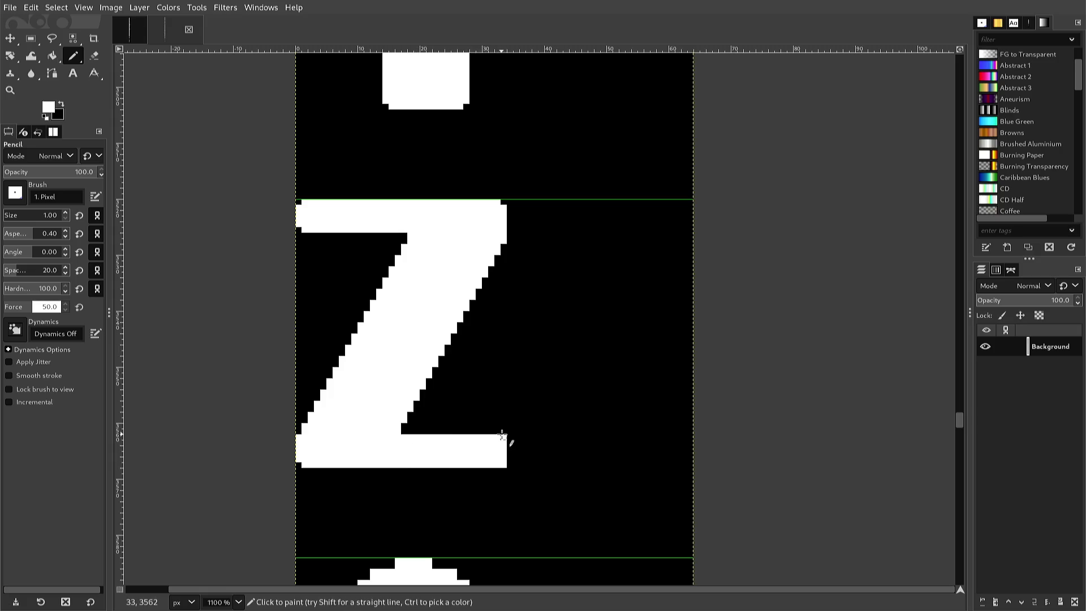
ctrl+click(511, 432)
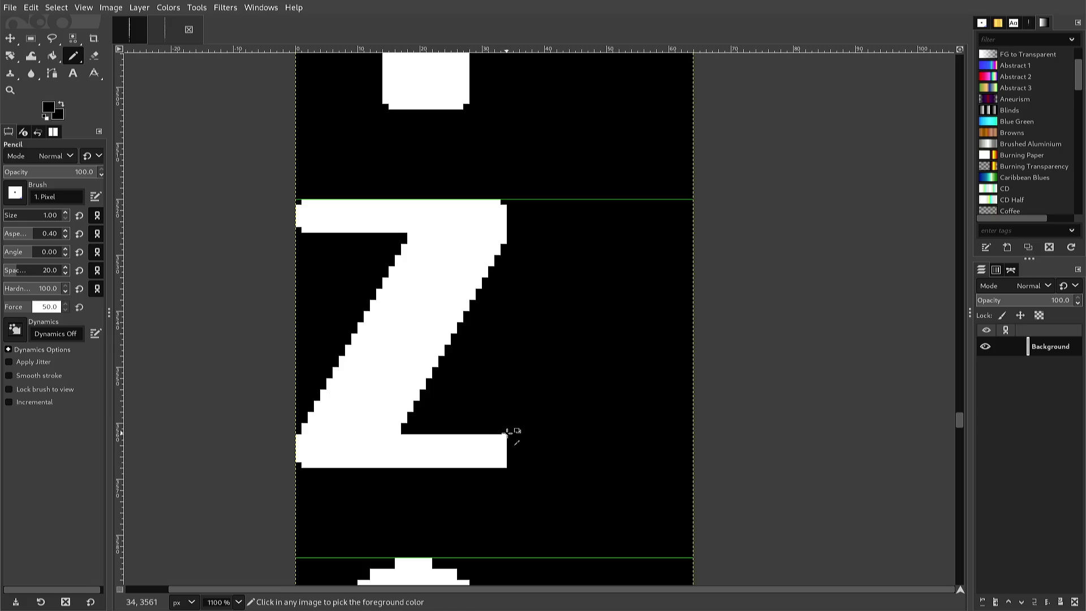
click(504, 437)
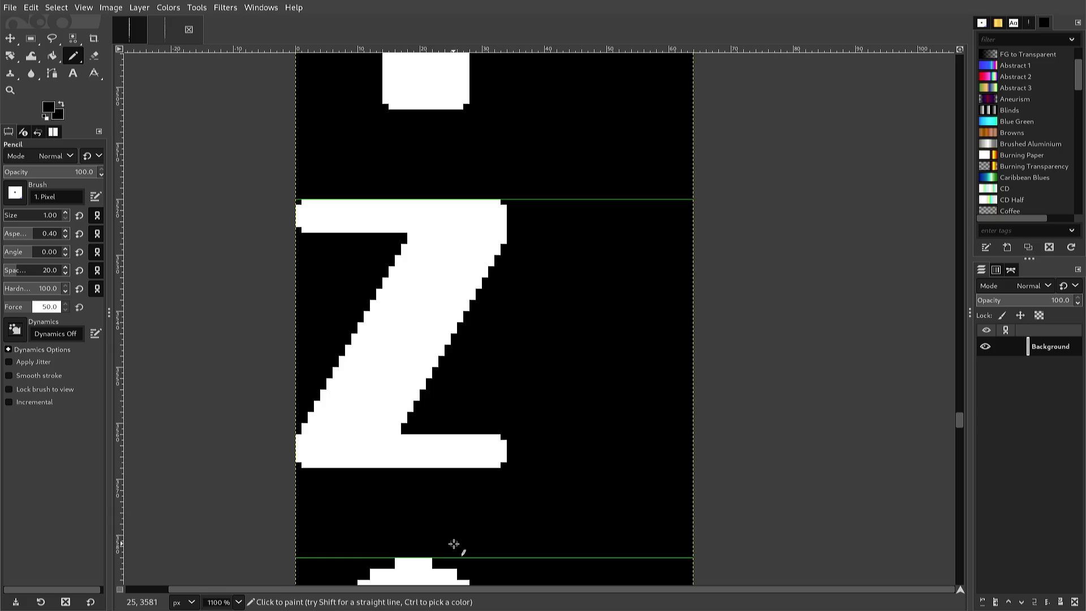
Export the edited sheet to font2.png again.
scroll(447, 557, down, 3)
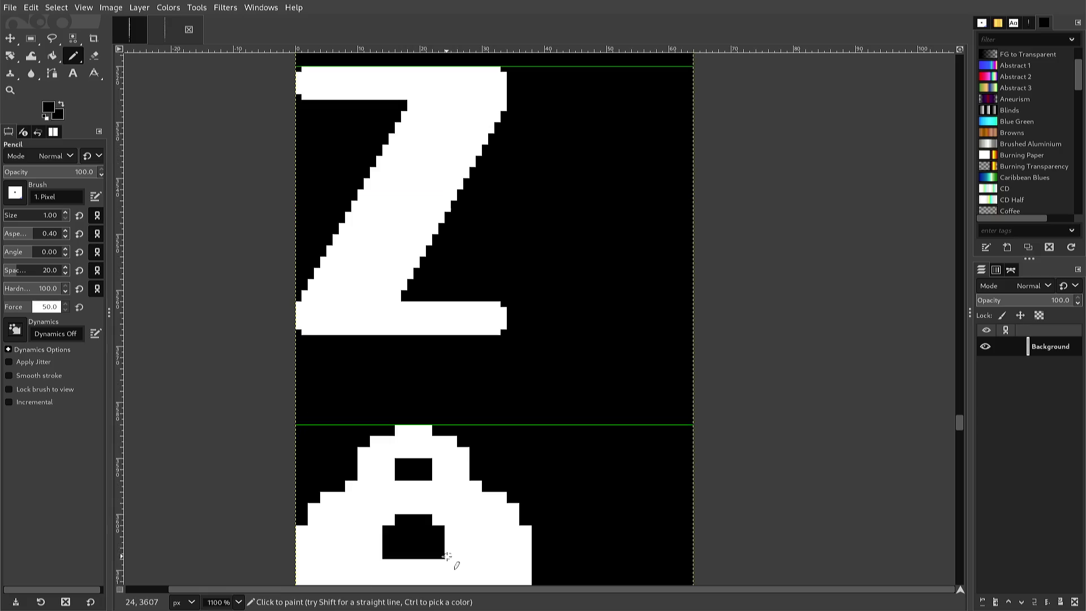
scroll(446, 558, down, 3)
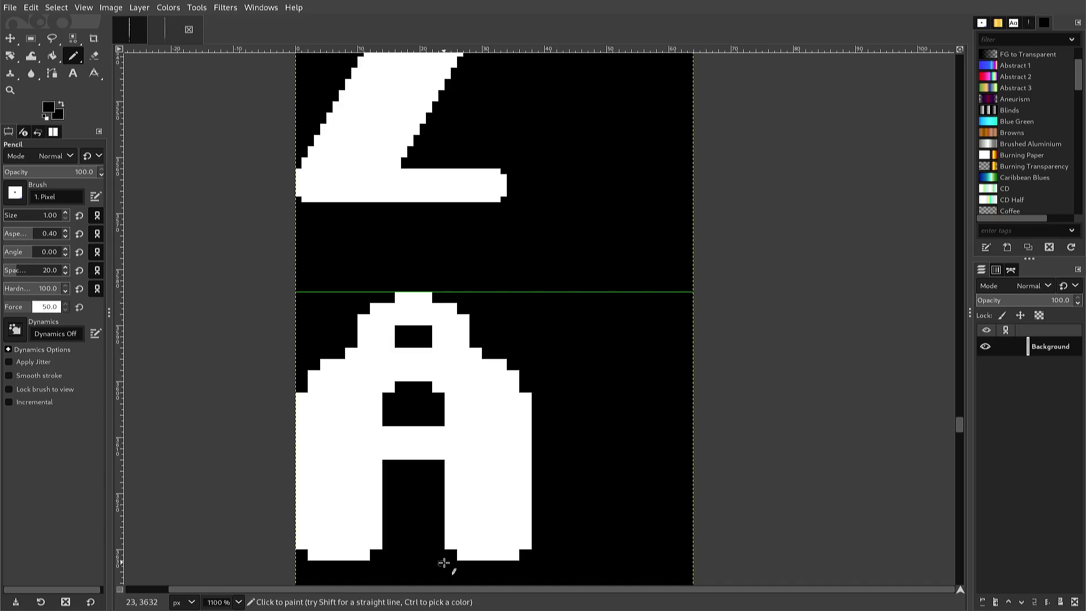
key(ctrl)
key(ctrl+e)
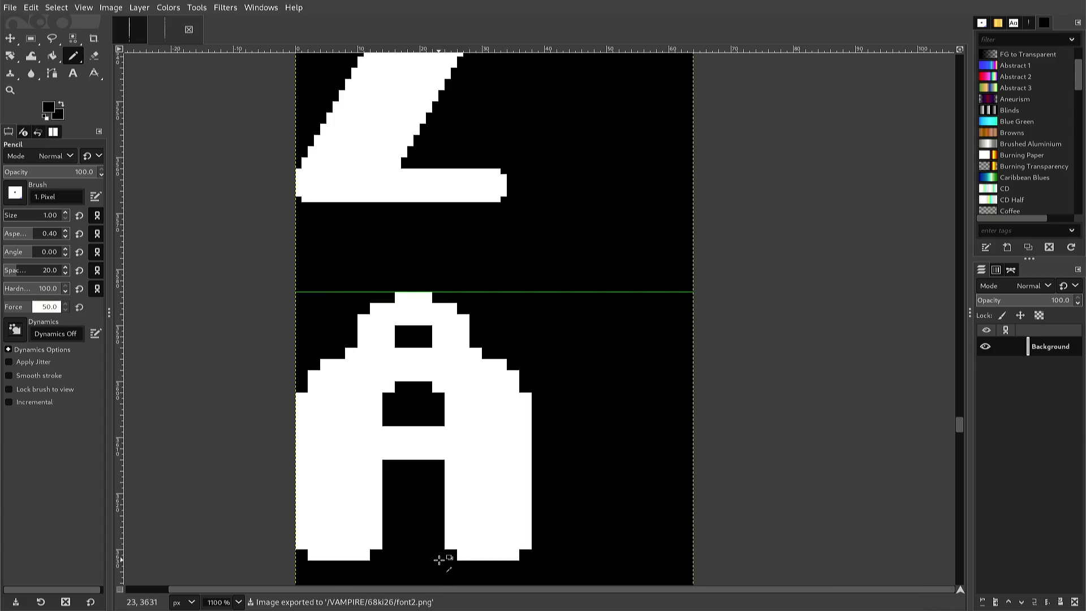
scroll(441, 564, down, 5)
scroll(440, 561, down, 3)
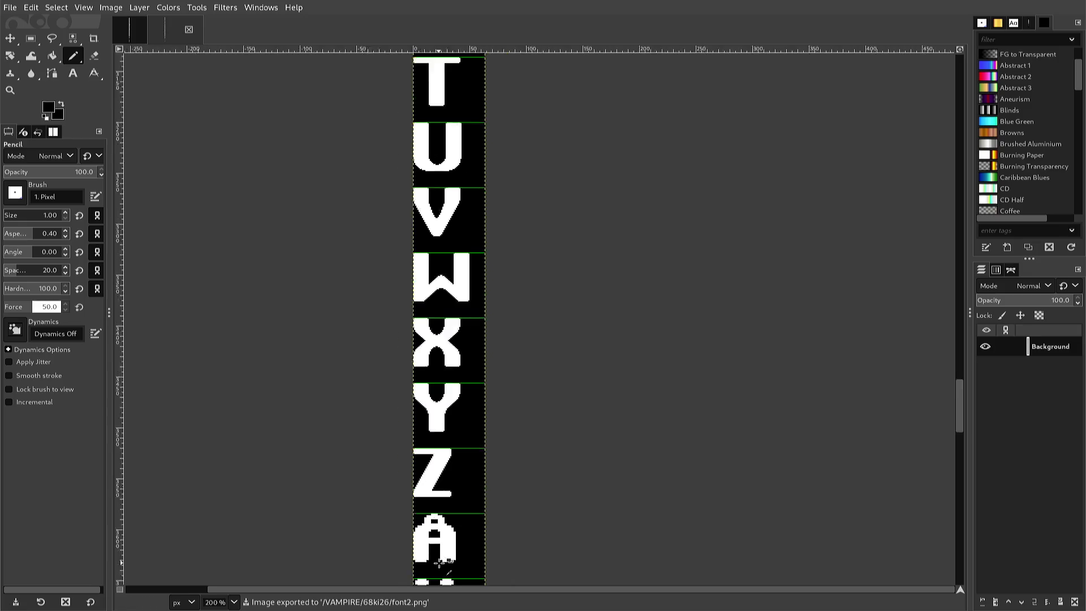
Zoom out and back in on the plain A, then rectangle-select its top rows.
scroll(439, 564, up, 1)
scroll(439, 564, down, 2)
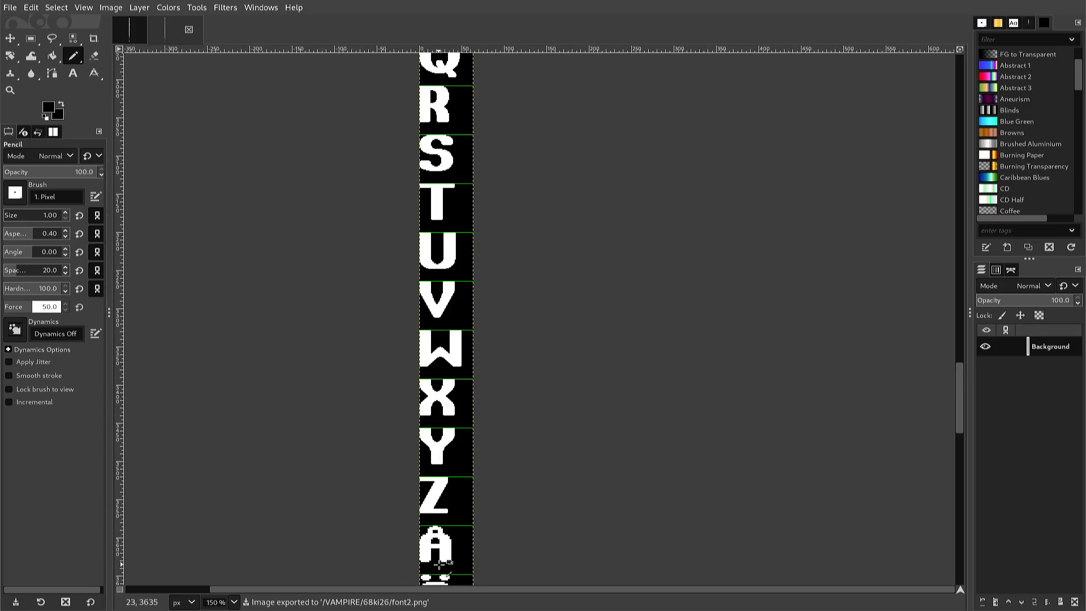
scroll(439, 564, up, 3)
scroll(439, 564, up, 10)
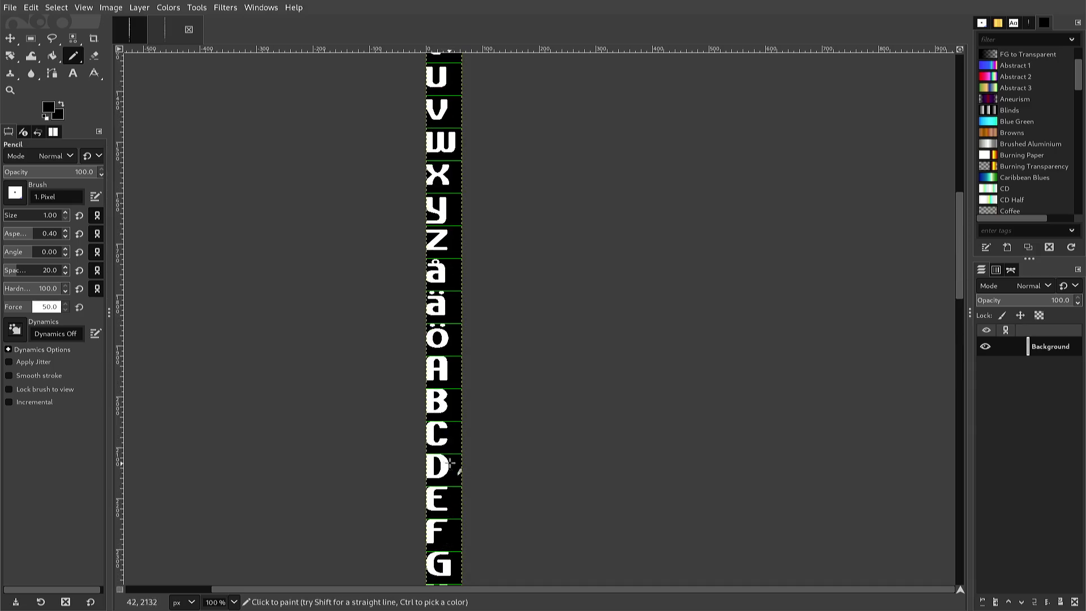
ctrl+scroll(425, 385, up, 2)
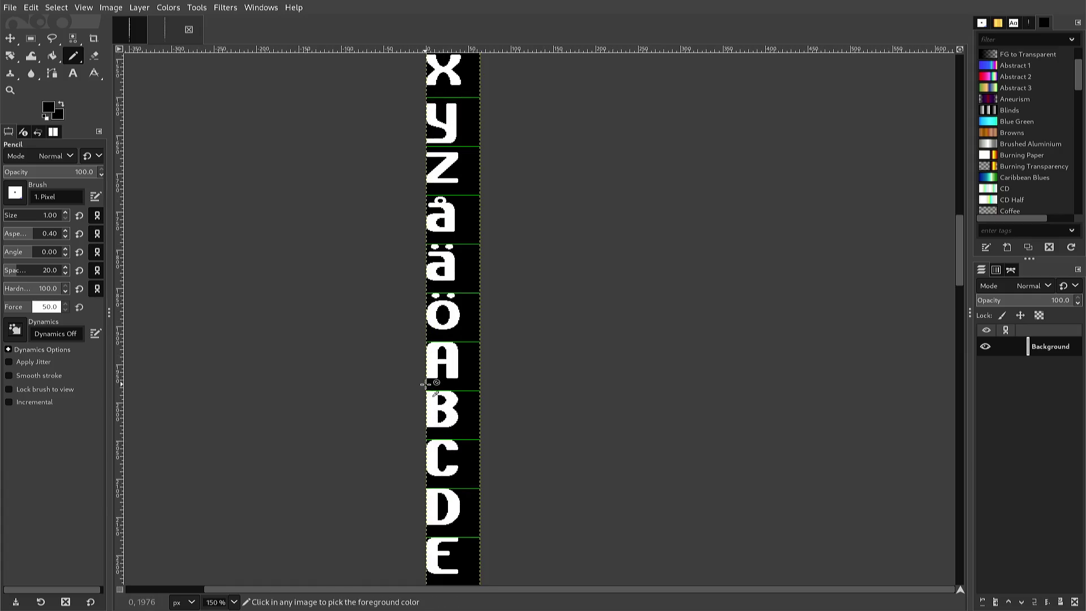
scroll(425, 384, up, 1)
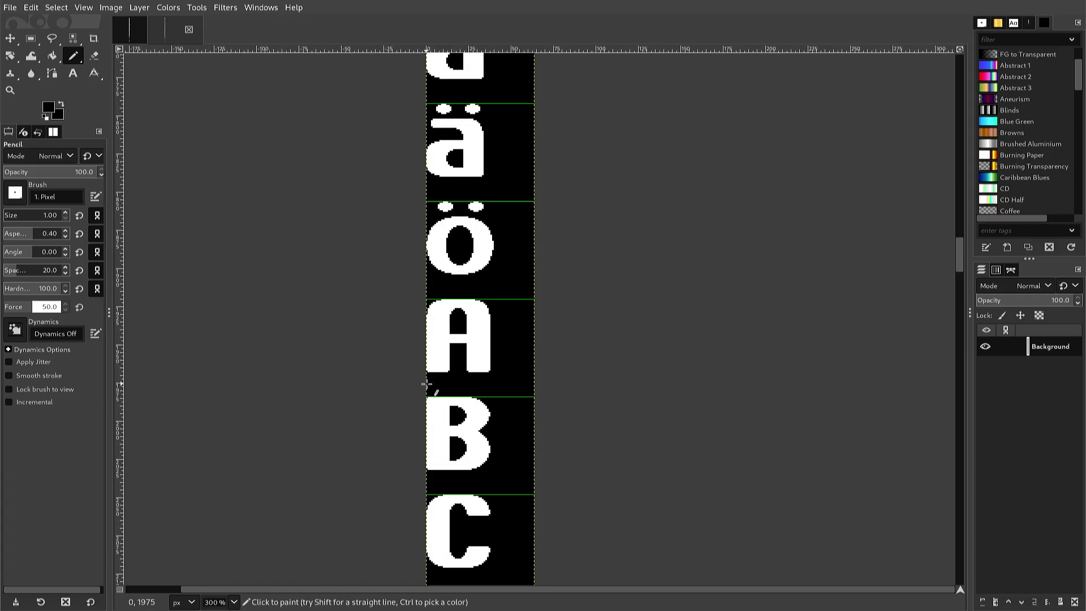
key(r)
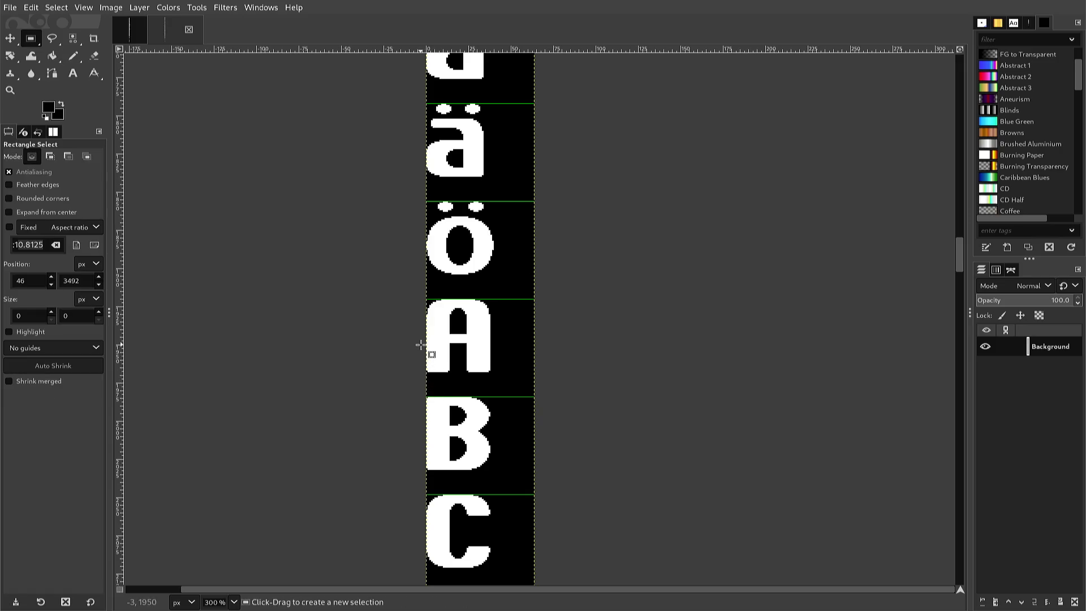
mouse_move(418, 342)
mouse_down()
mouse_move(483, 342)
mouse_move(495, 299)
mouse_up()
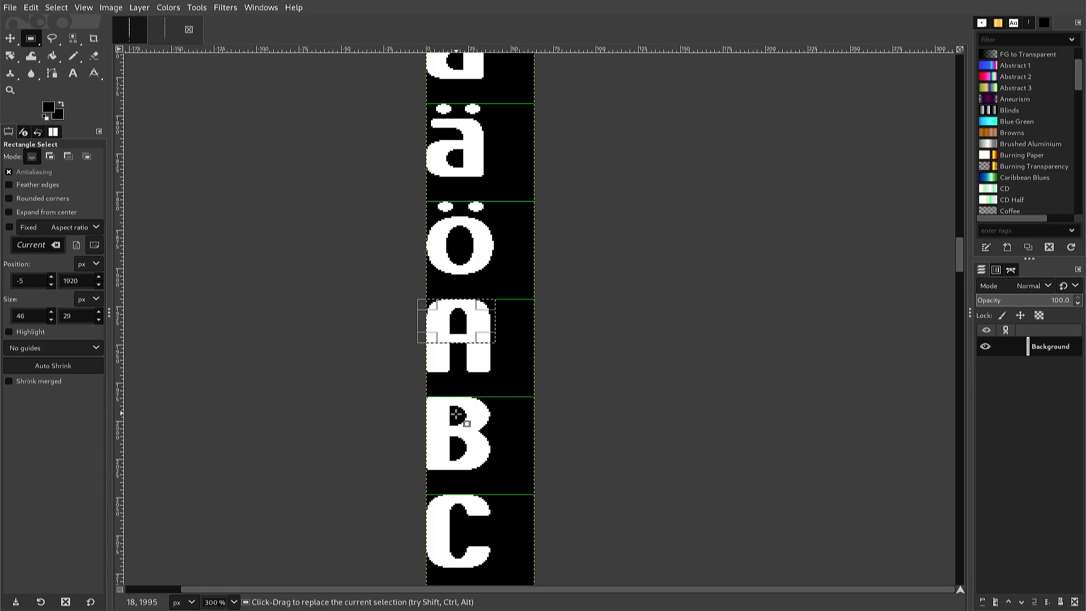
Copy the A's top rows, scroll down to the Å cell, and paste them as a floating piece there.
key(ctrl+c)
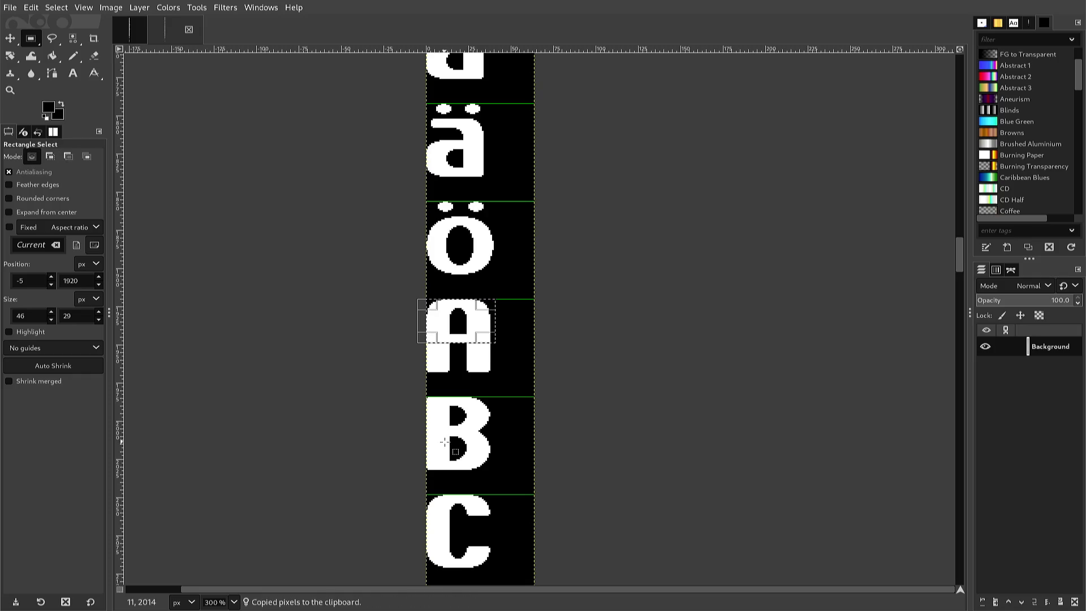
scroll(440, 452, down, 4)
scroll(434, 456, down, 10)
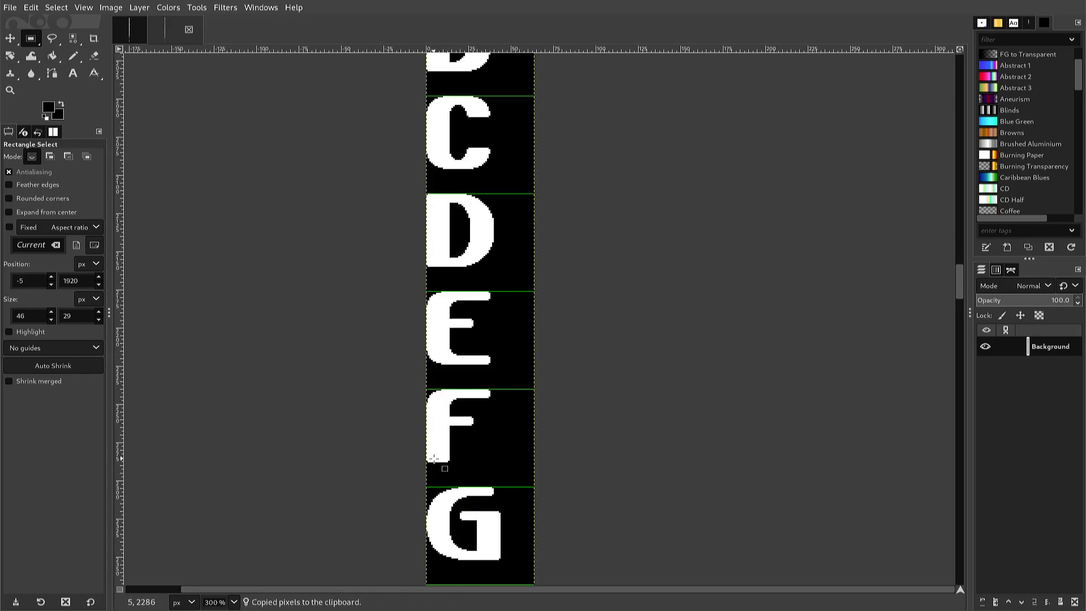
scroll(431, 471, down, 2)
scroll(431, 470, up, 2)
scroll(431, 475, down, 4)
scroll(430, 474, down, 20)
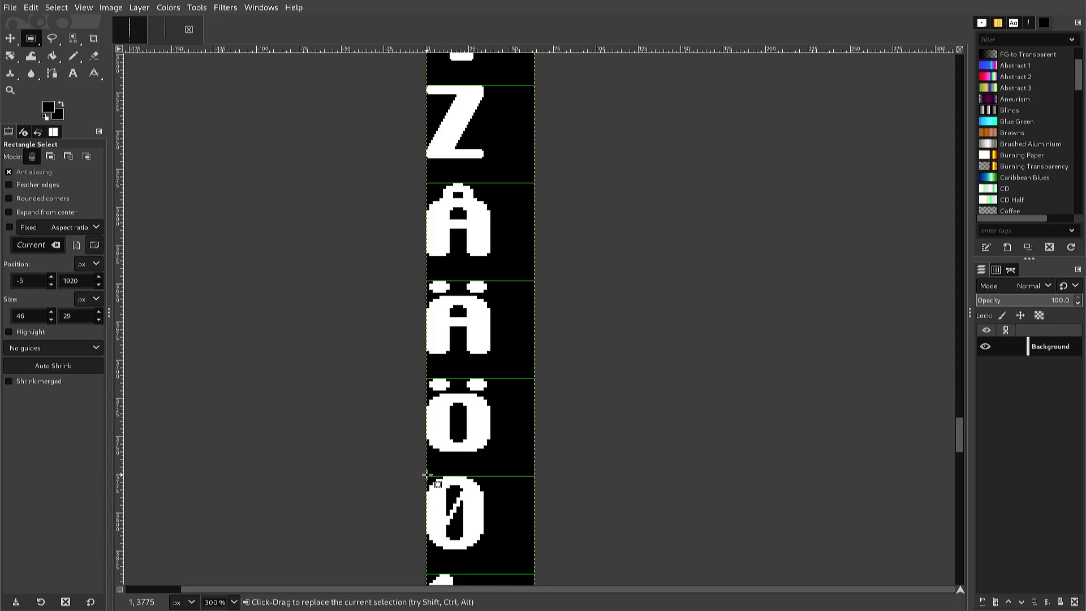
scroll(428, 466, up, 2)
scroll(428, 451, up, 3)
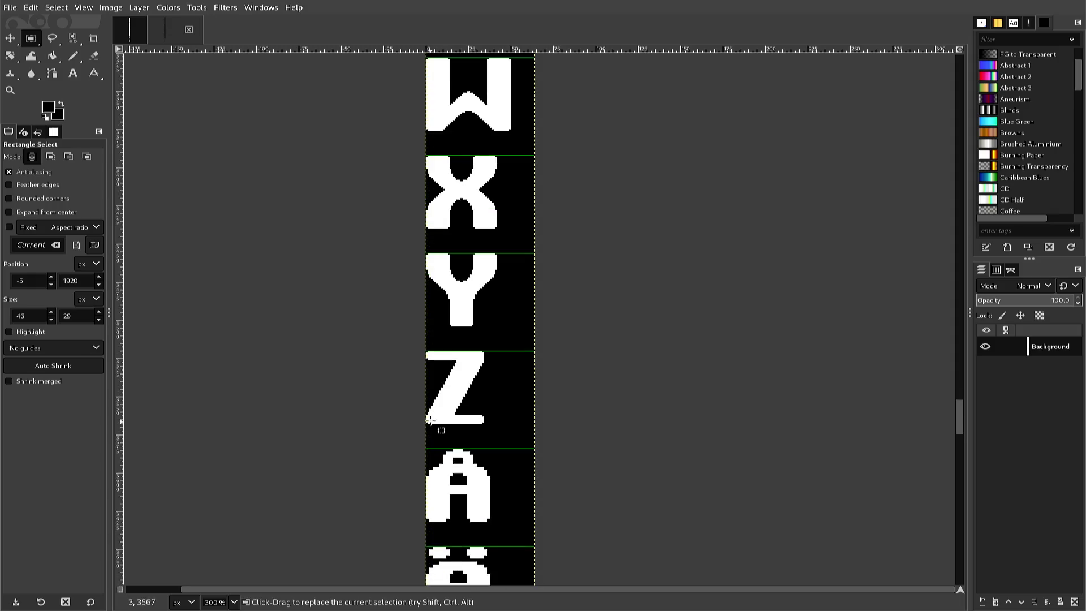
click(422, 455)
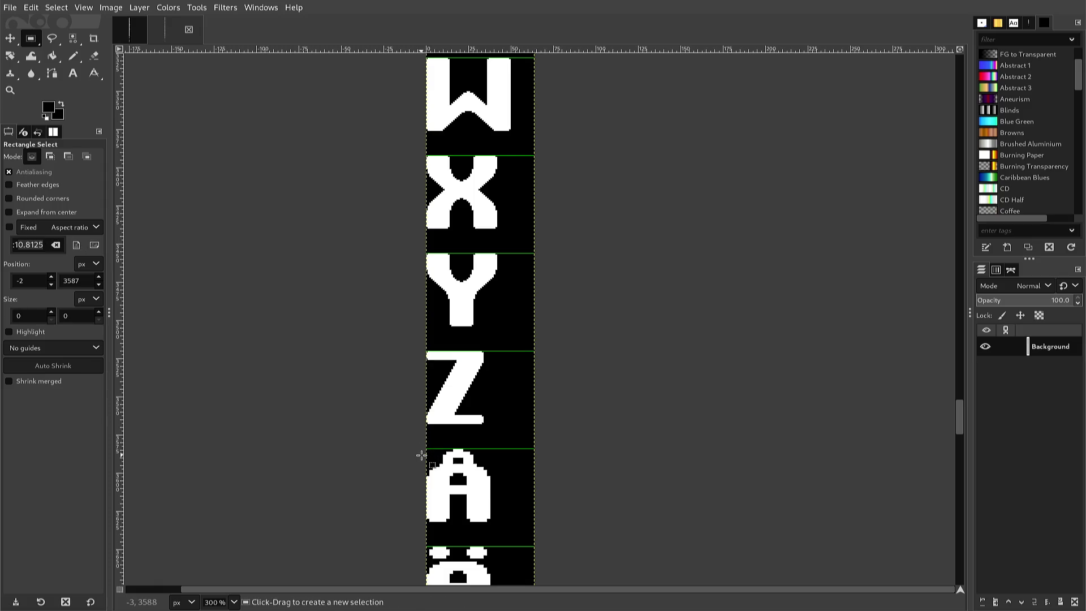
key(ctrl)
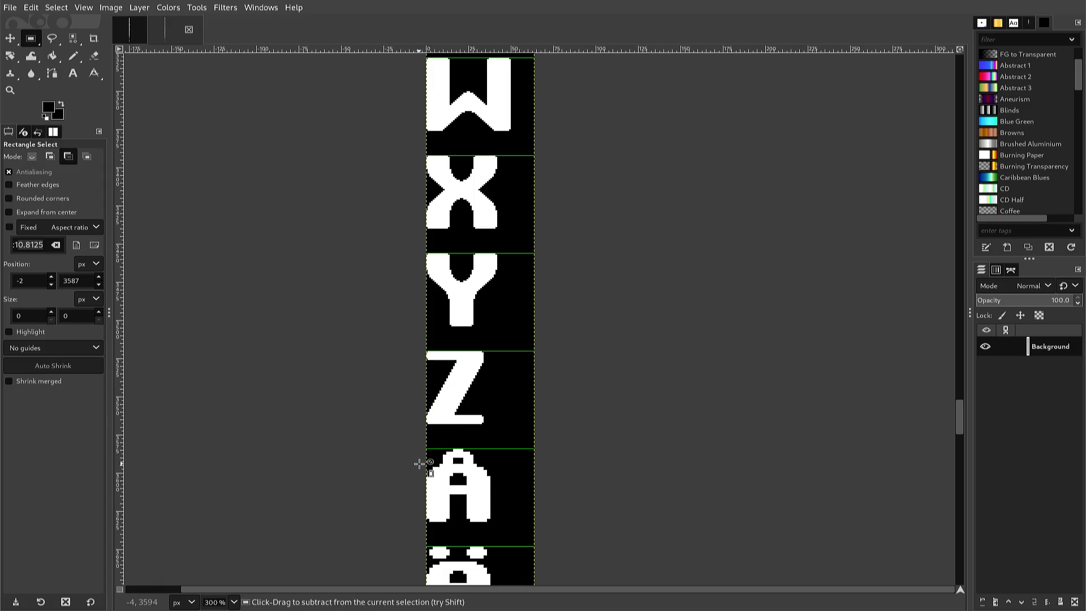
key(ctrl+v)
scroll(419, 462, up, 3)
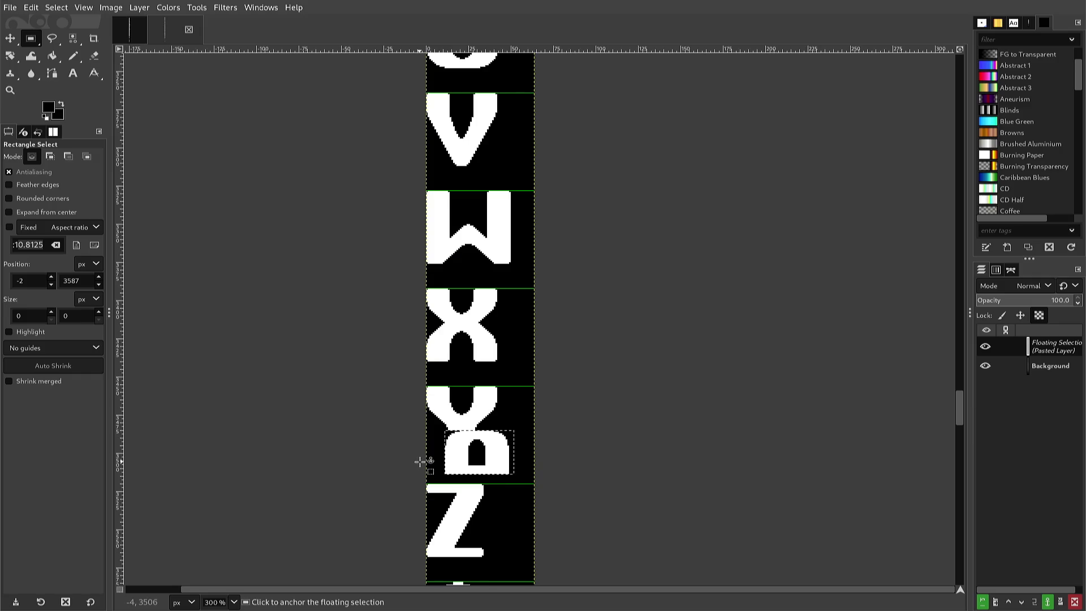
drag(420, 461, 417, 471)
scroll(420, 461, down, 3)
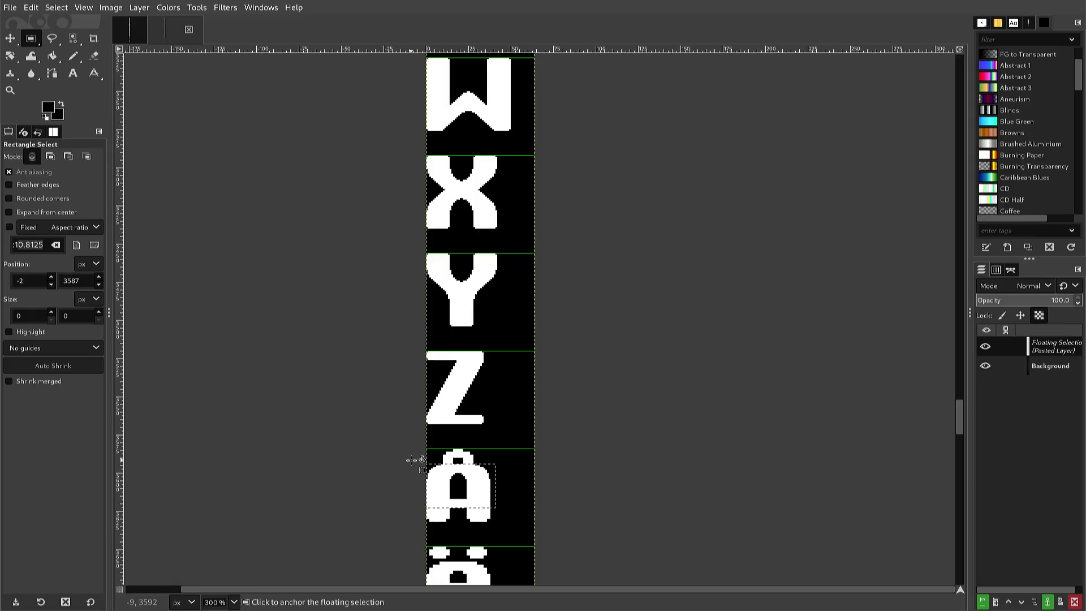
scroll(411, 460, up, 4)
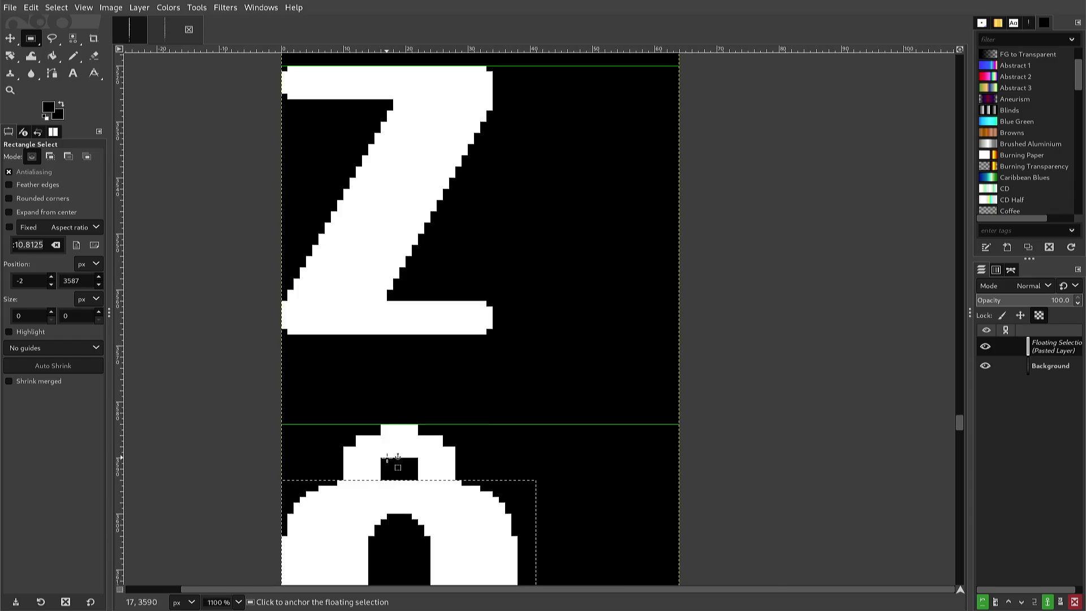
Zoom in and anchor the floating A top into the Background layer over the Å.
scroll(391, 427, down, 3)
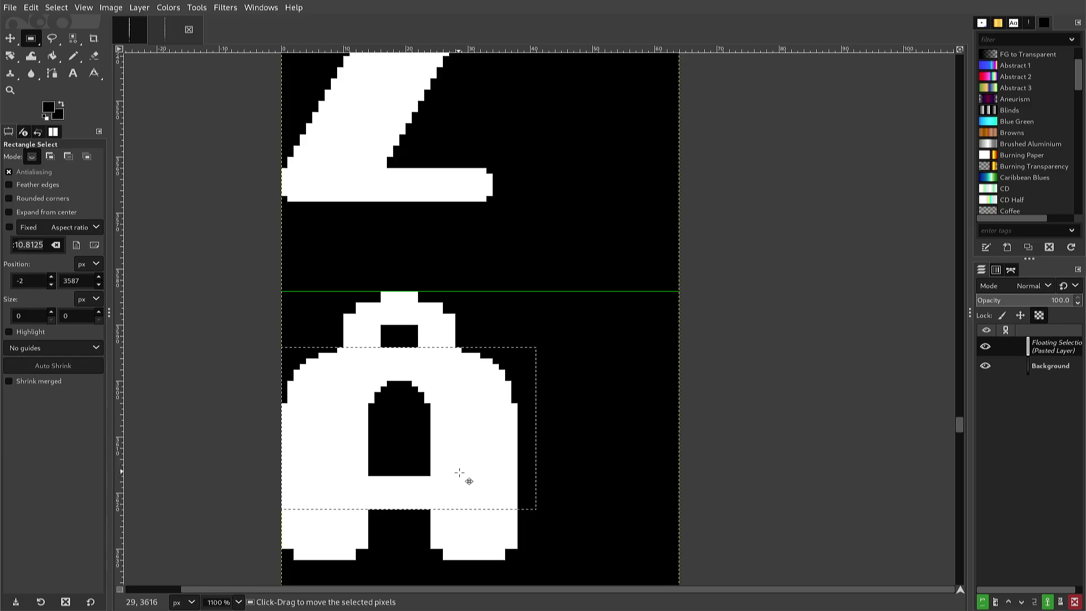
click(541, 507)
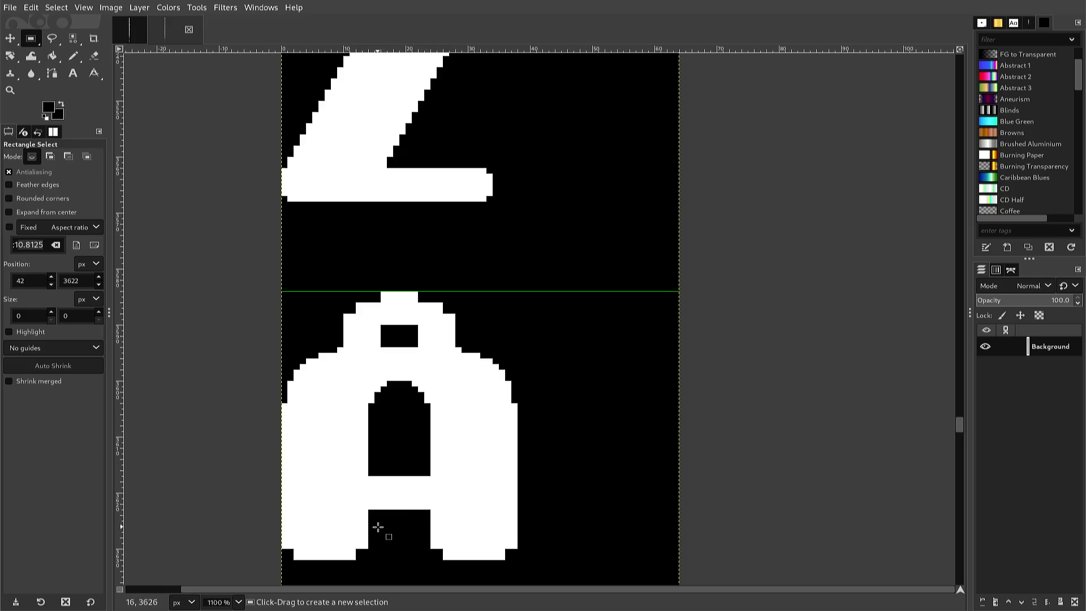
Copy the Å's crossbar area, nudge the paste up a few pixels, and anchor it.
drag(337, 512, 443, 531)
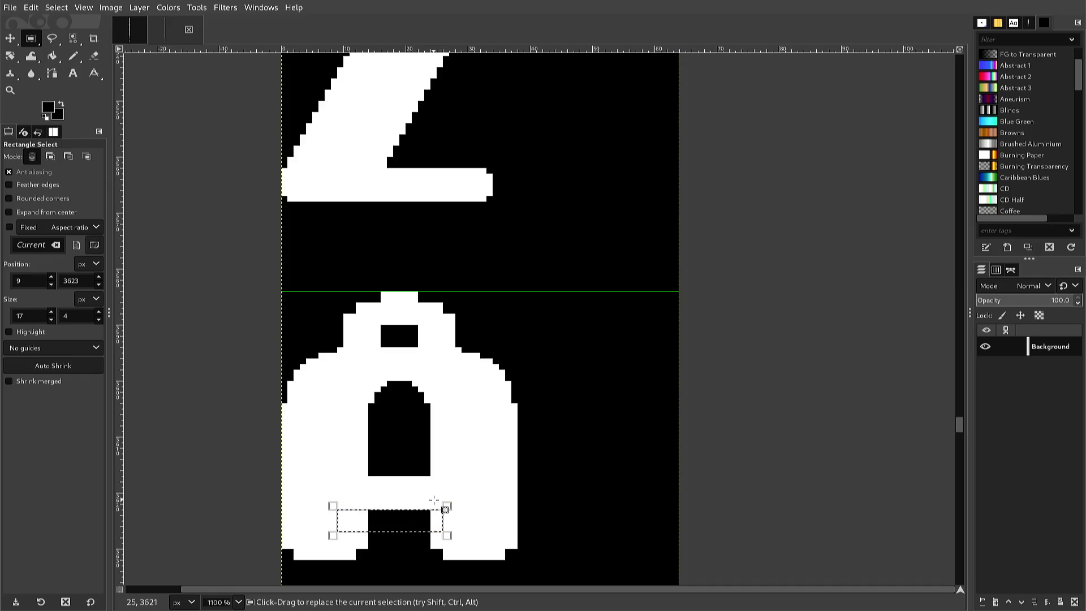
mouse_move(443, 502)
mouse_down()
mouse_move(455, 466)
mouse_move(442, 501)
mouse_move(400, 528)
mouse_move(368, 537)
mouse_move(344, 527)
mouse_up()
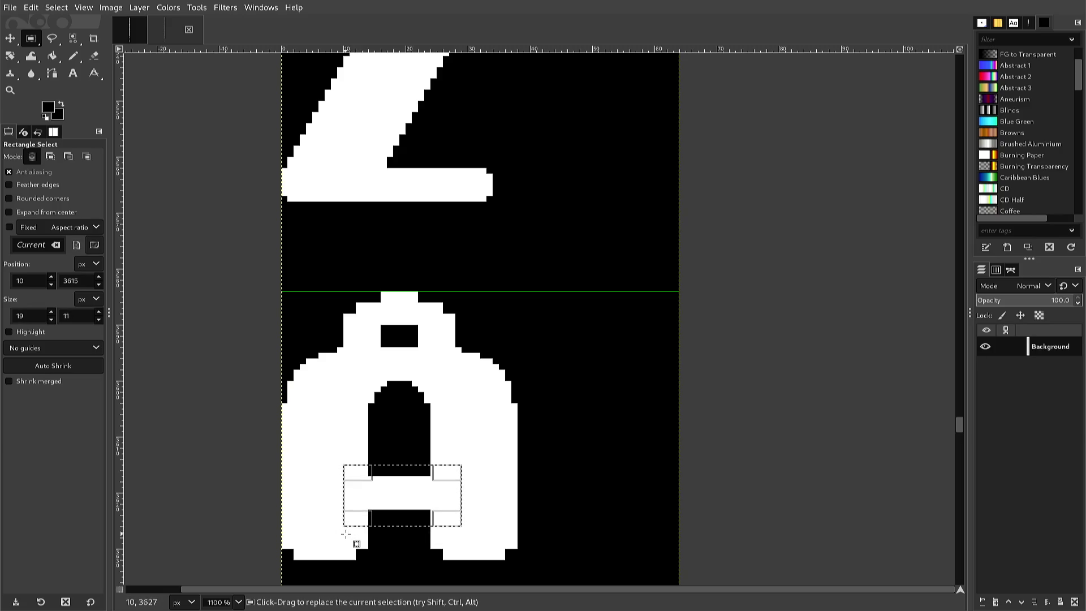
key(ctrl+c)
key(ctrl+v)
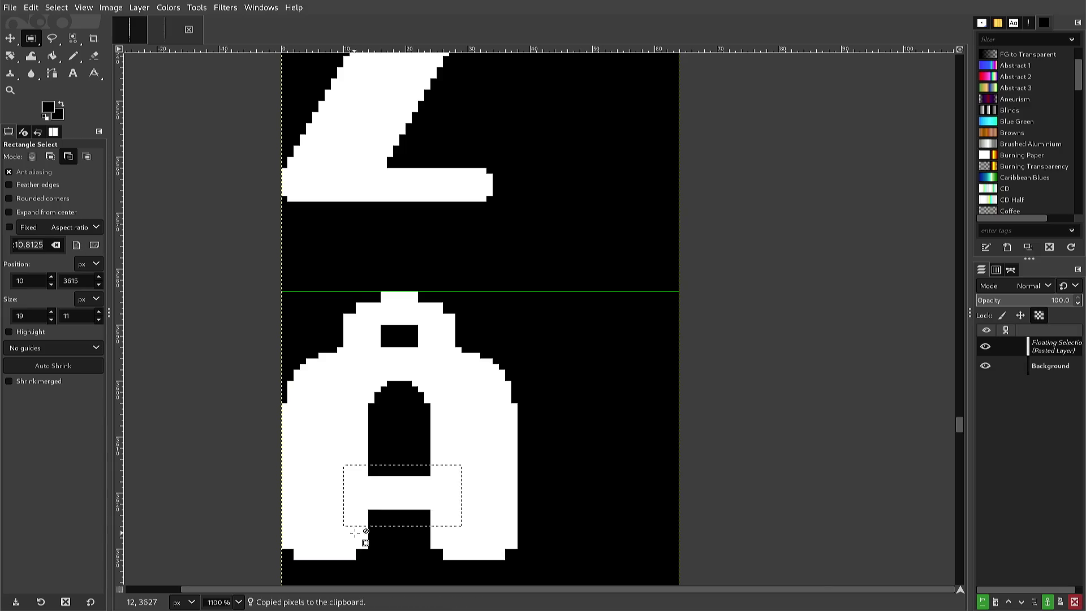
key(plus)
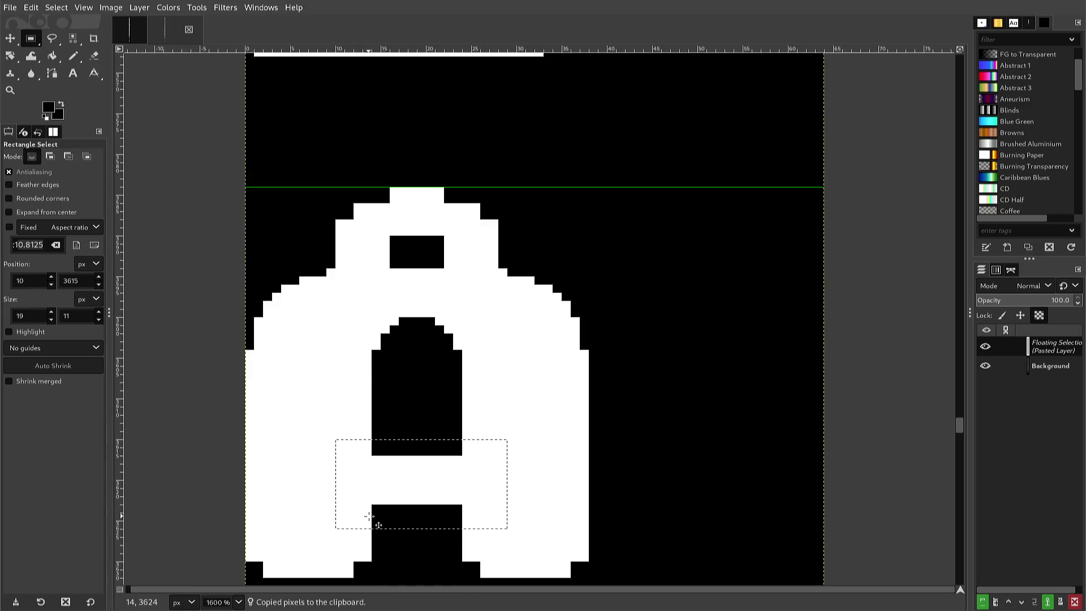
key(Up)
key(Up)
key(Up)
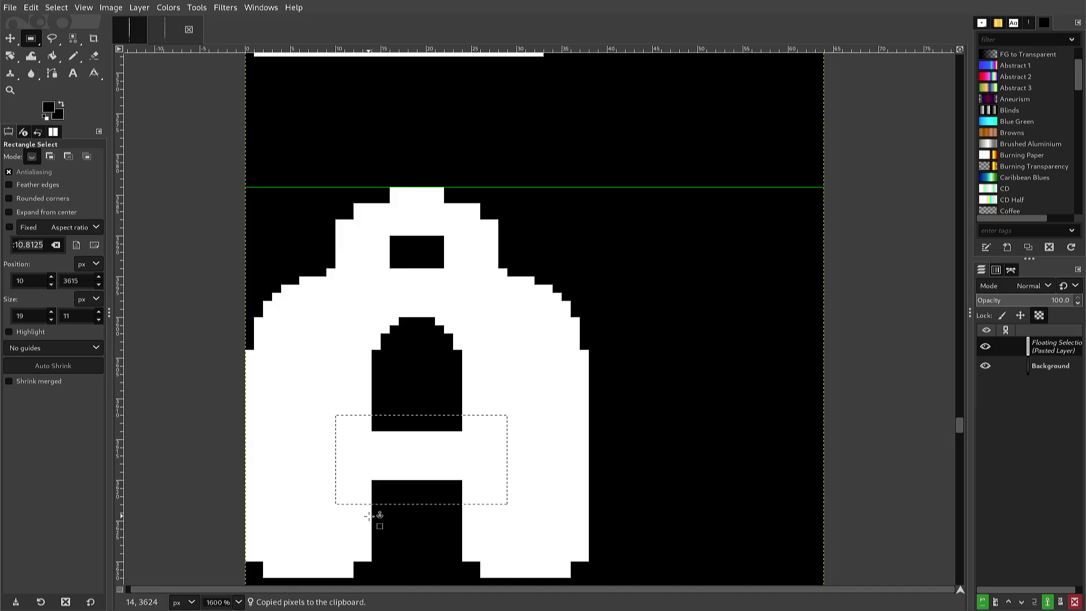
key(Up)
key(Up)
key(ctrl)
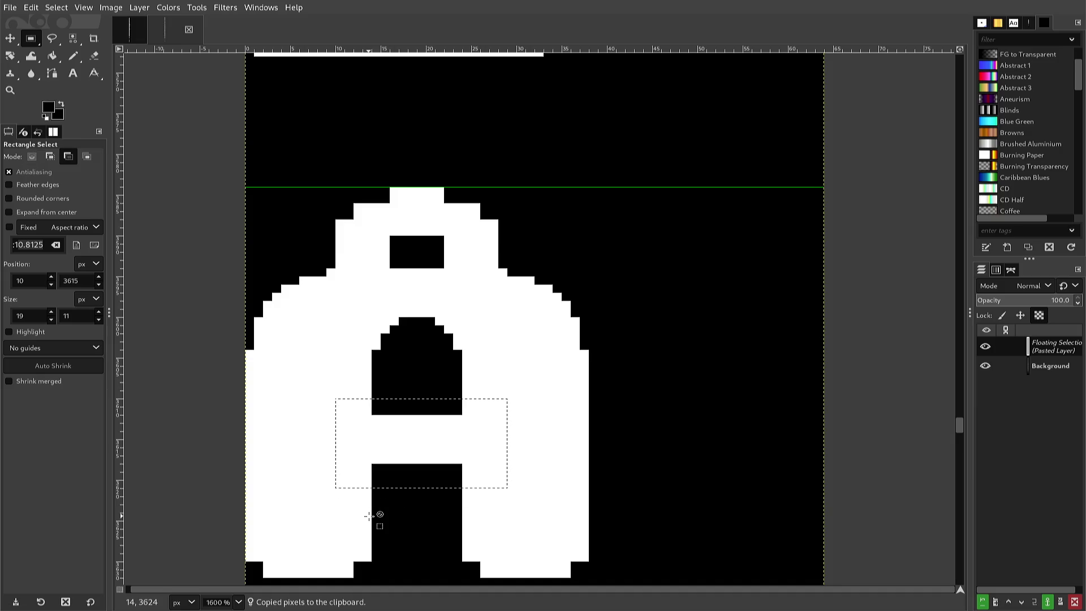
key(Up)
key(Up)
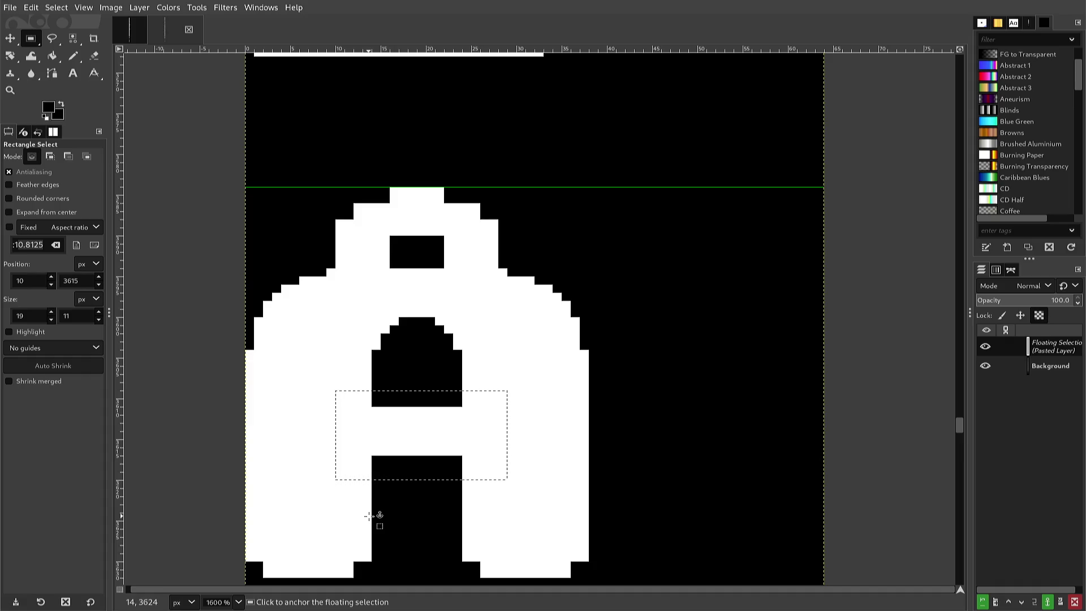
key(Down)
click(369, 516)
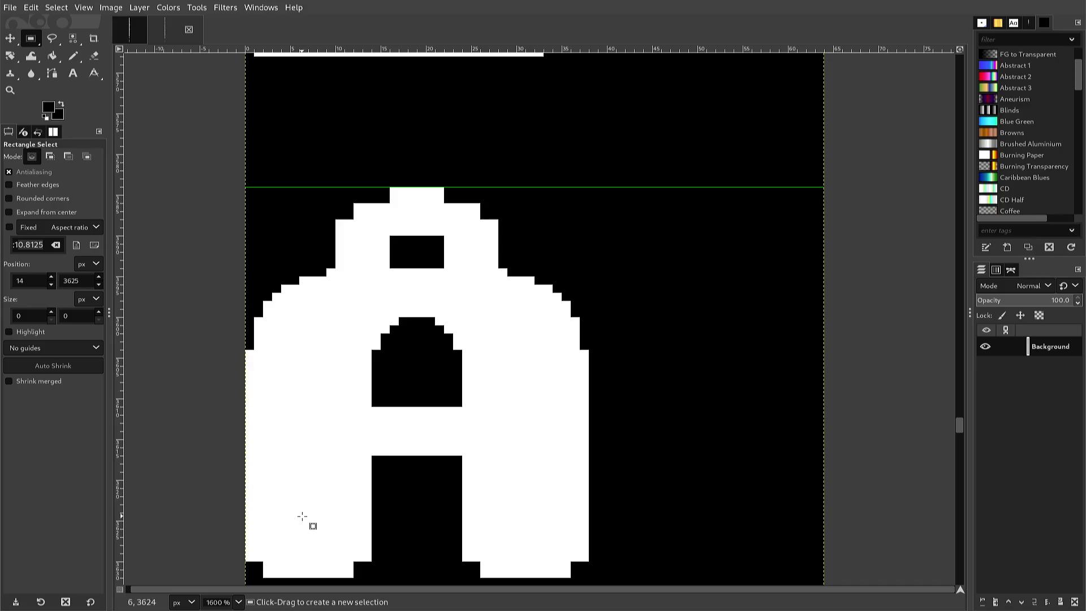
Scroll up the glyph column until the lowercase å below Z is in view.
ctrl+scroll(298, 516, down, 1)
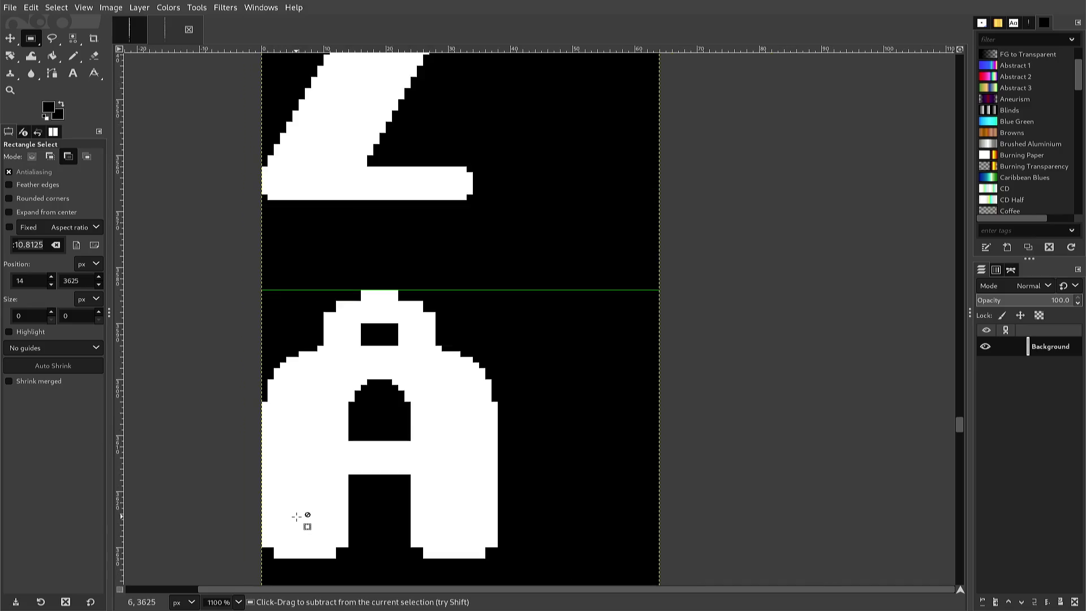
ctrl+scroll(295, 516, down, 1)
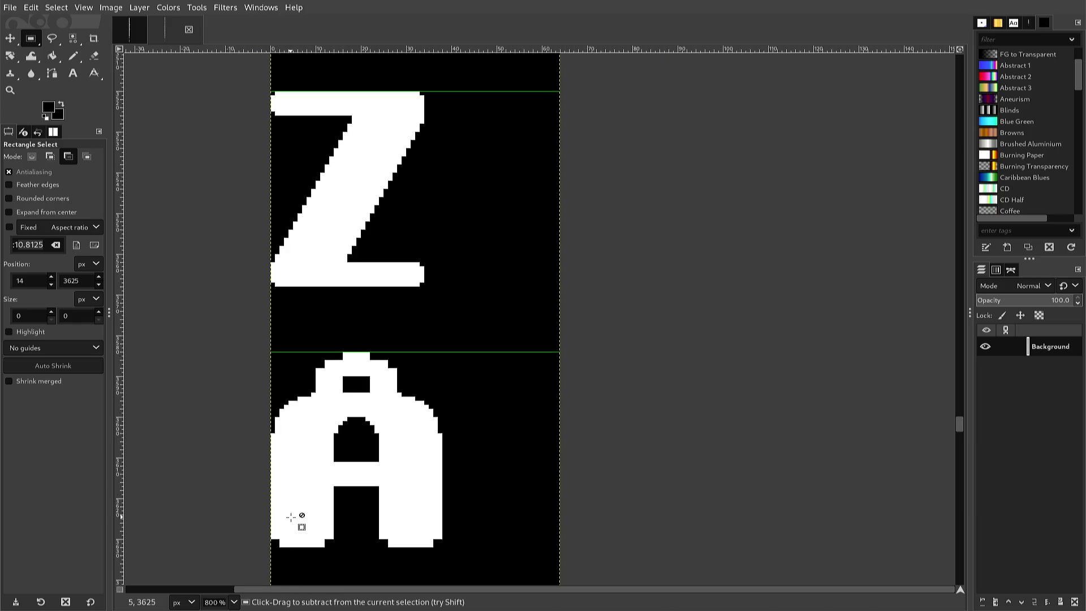
scroll(291, 516, up, 5)
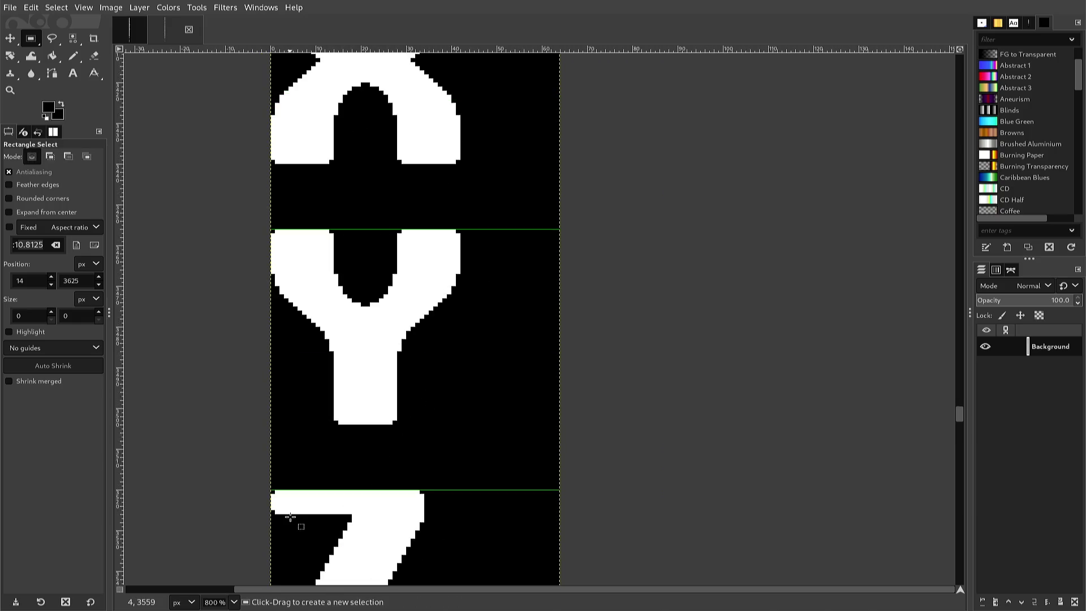
scroll(288, 517, up, 15)
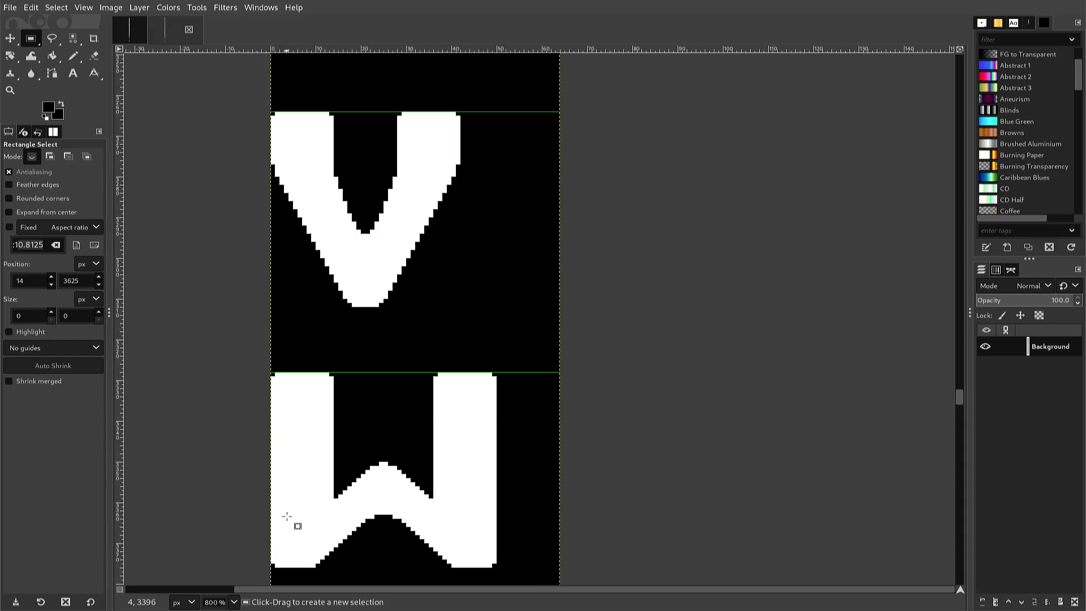
scroll(284, 516, up, 20)
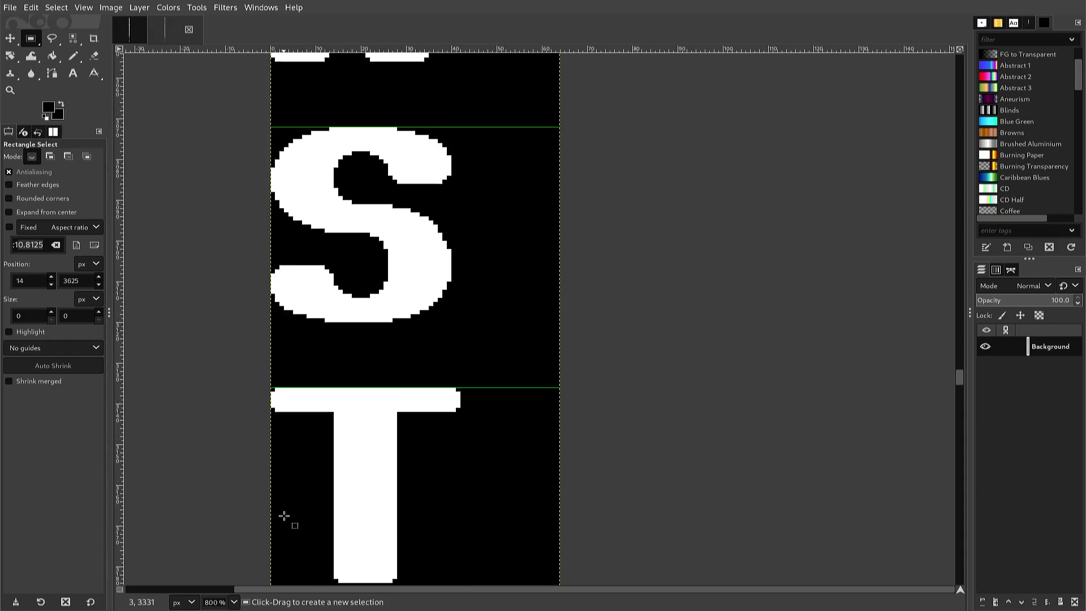
scroll(283, 516, up, 18)
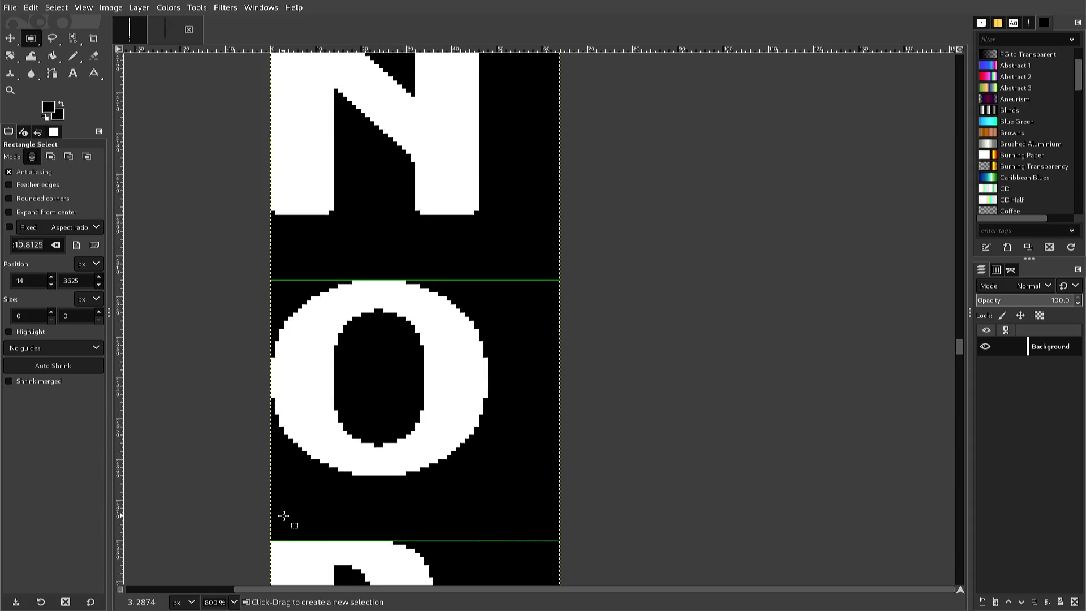
scroll(284, 515, up, 20)
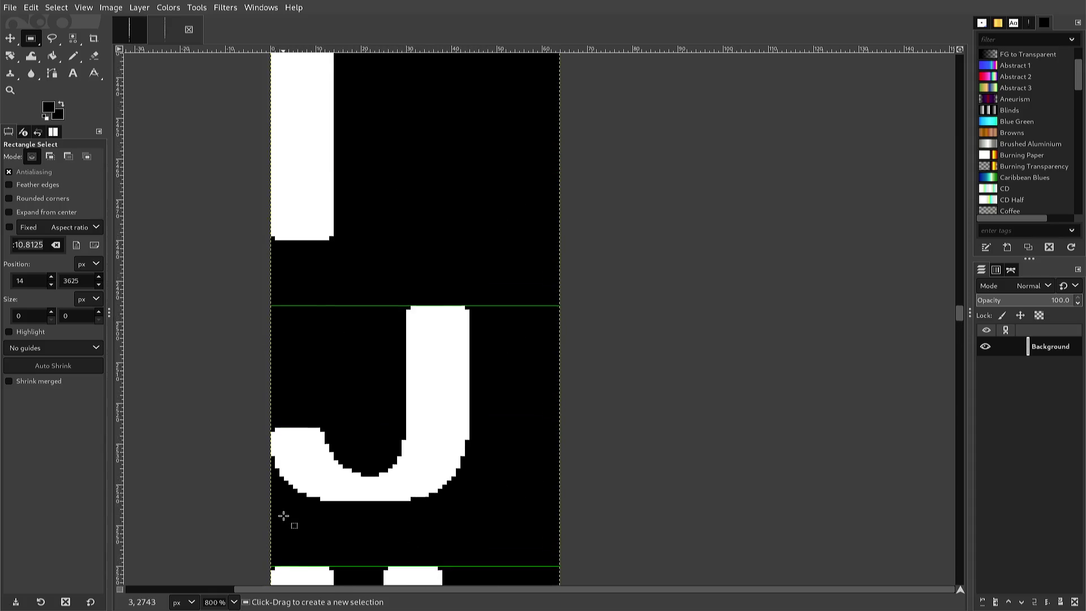
scroll(282, 516, up, 20)
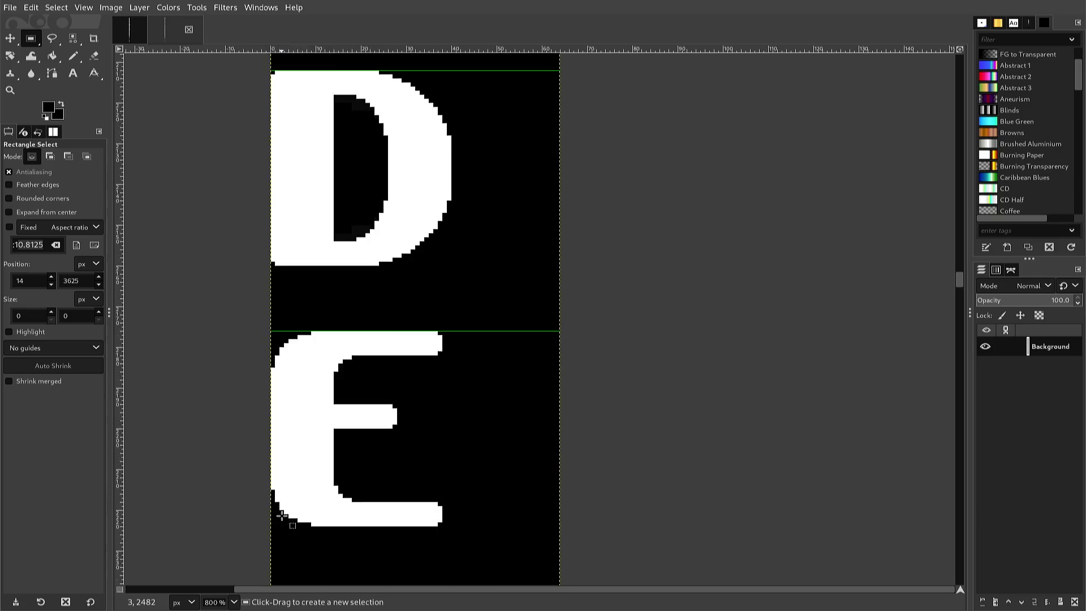
scroll(282, 516, up, 20)
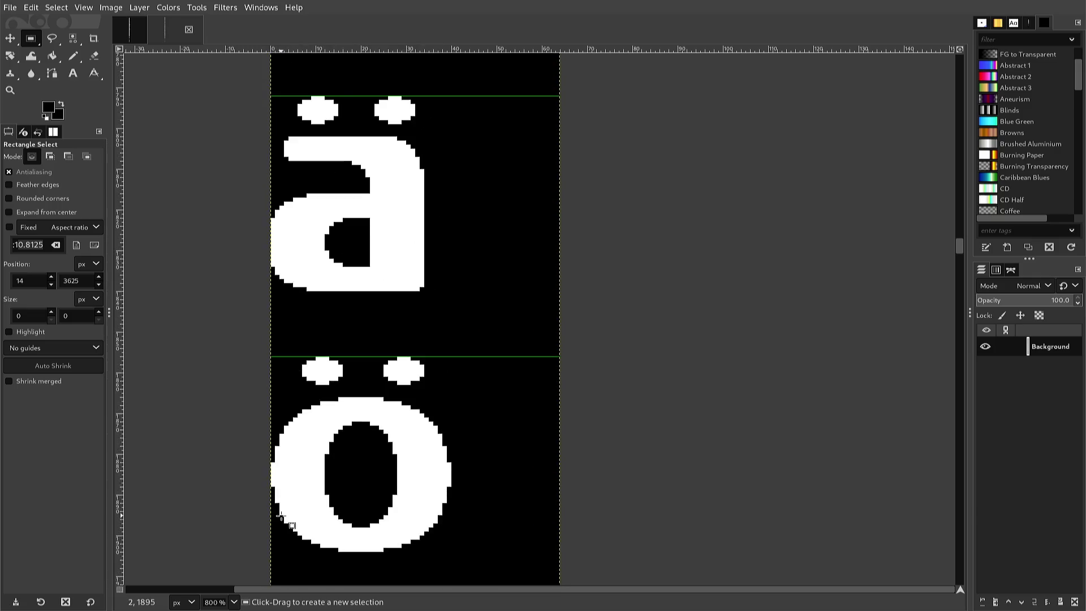
scroll(281, 516, up, 10)
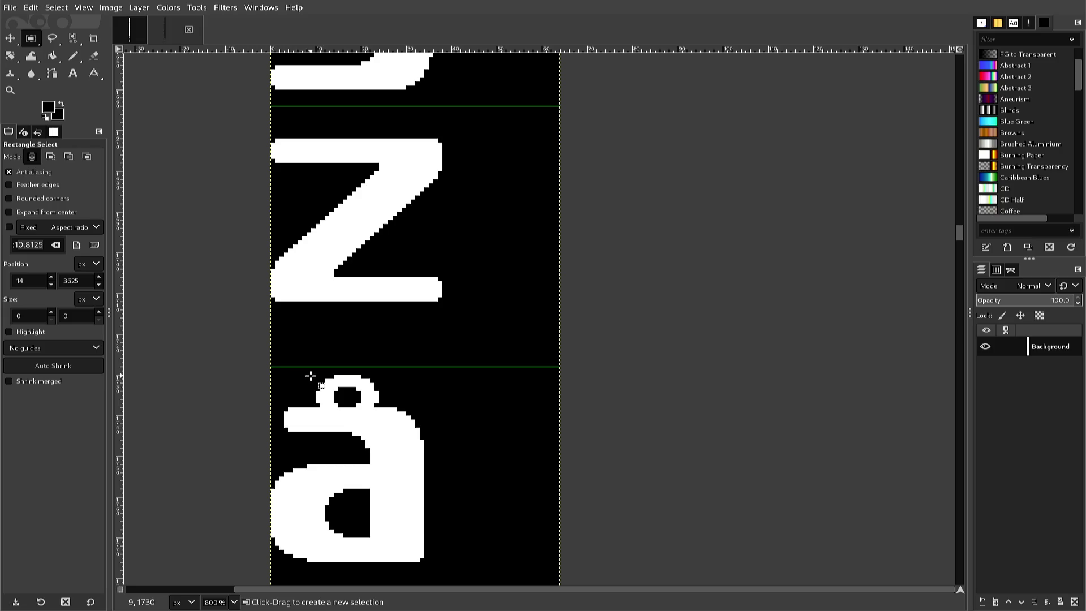
Select the 16×8 ring above the lowercase å and copy it.
mouse_move(311, 374)
mouse_down()
mouse_move(319, 419)
mouse_move(387, 409)
mouse_up()
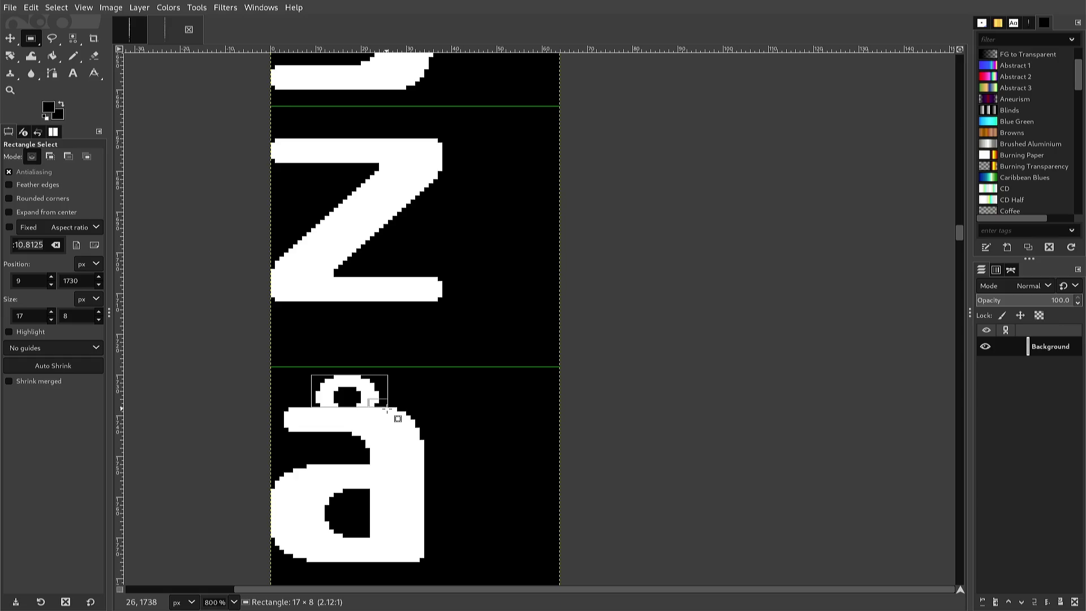
key(Escape)
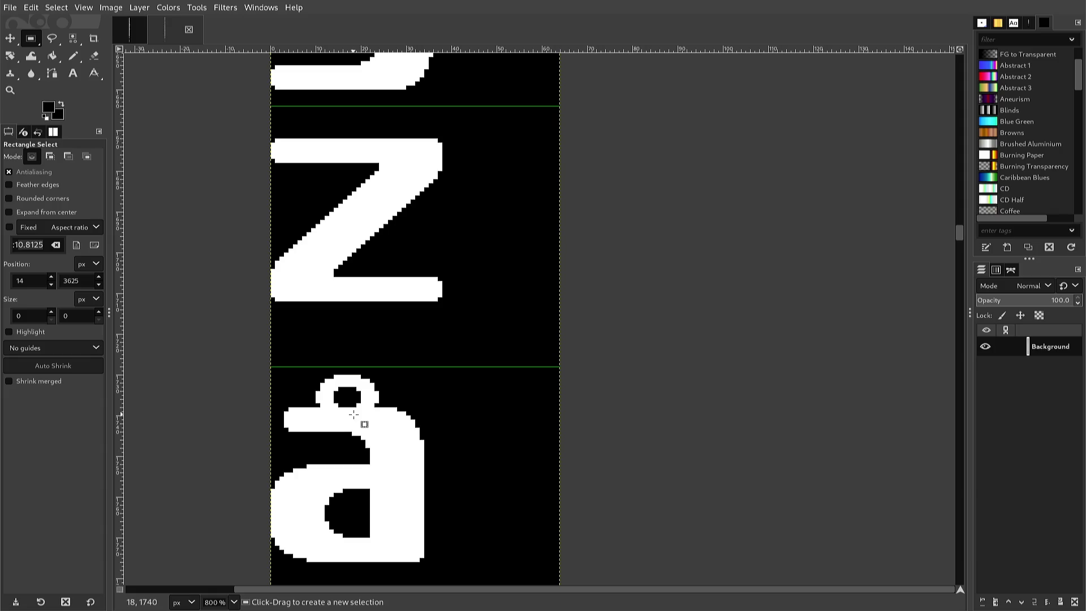
click(377, 407)
mouse_move(382, 406)
mouse_down()
mouse_move(322, 411)
mouse_move(291, 383)
mouse_move(309, 375)
mouse_up()
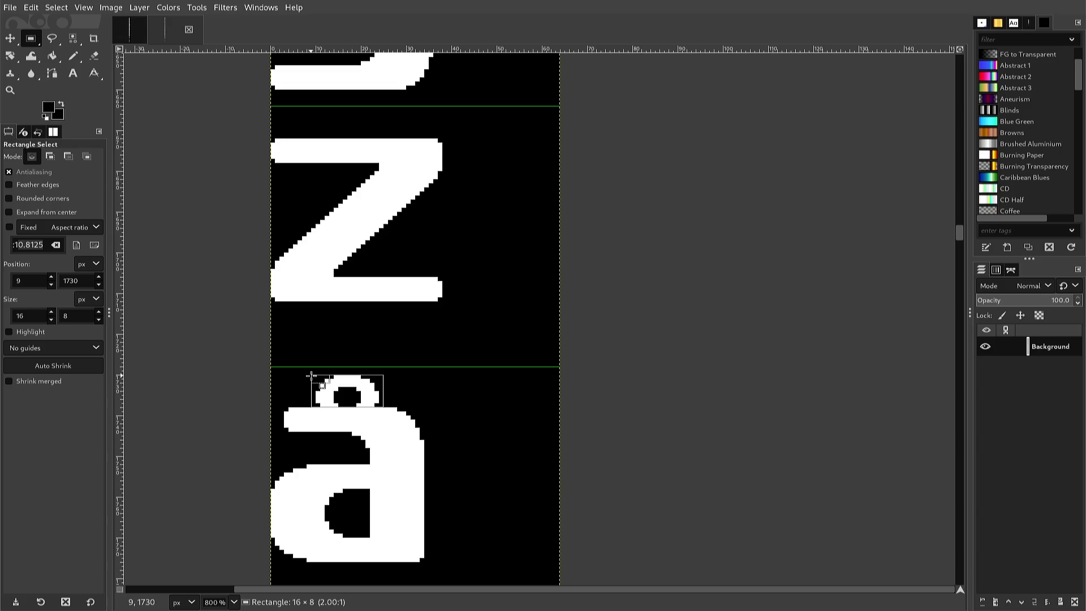
drag(311, 376, 312, 375)
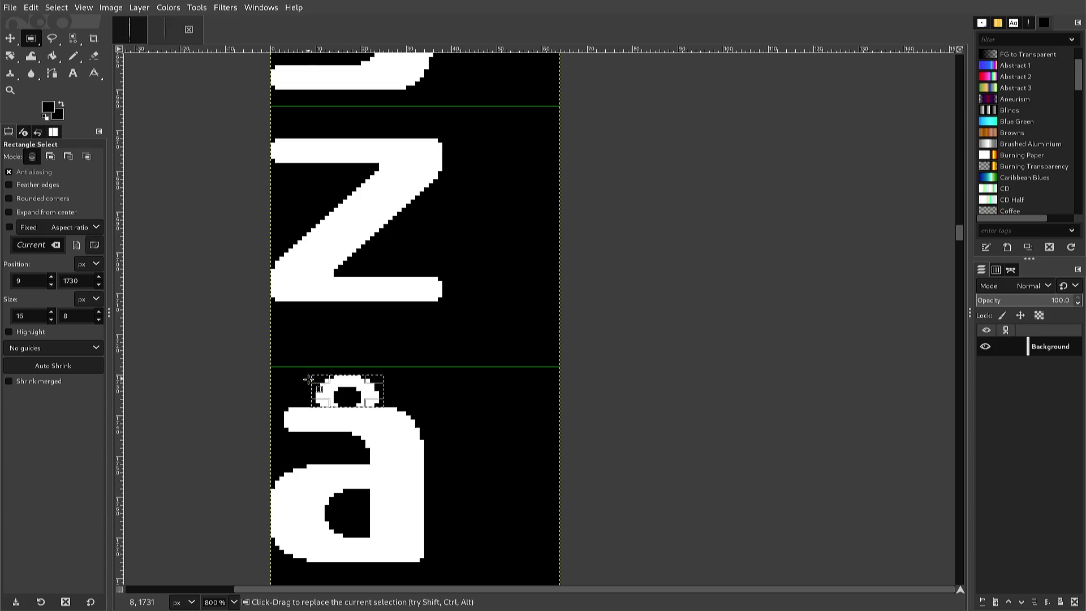
key(ctrl+c)
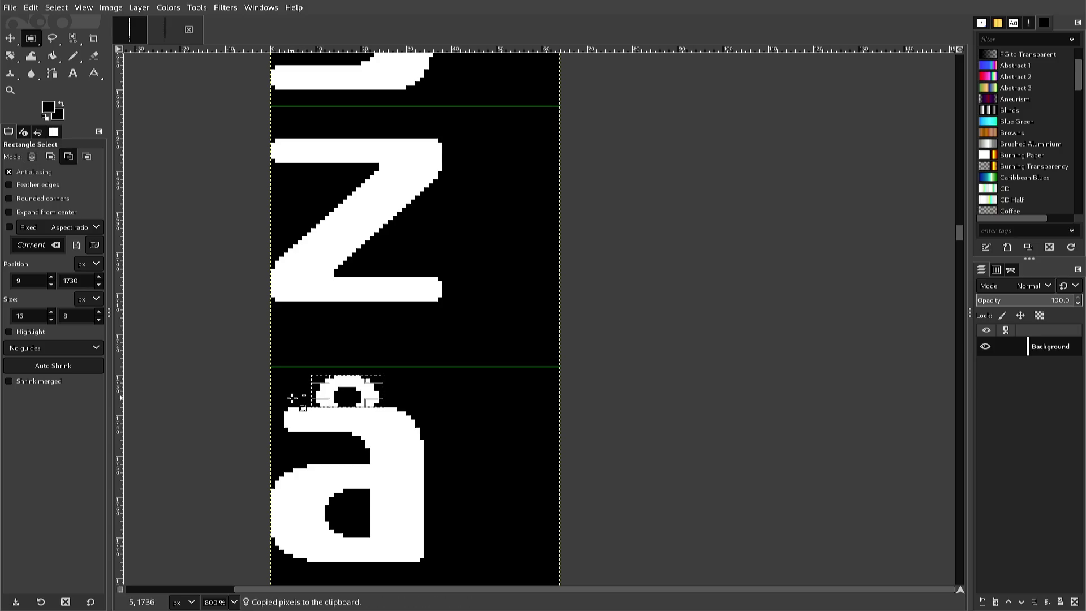
Scroll down the font sheet to locate the capital Å.
scroll(293, 396, down, 4)
scroll(293, 398, down, 10)
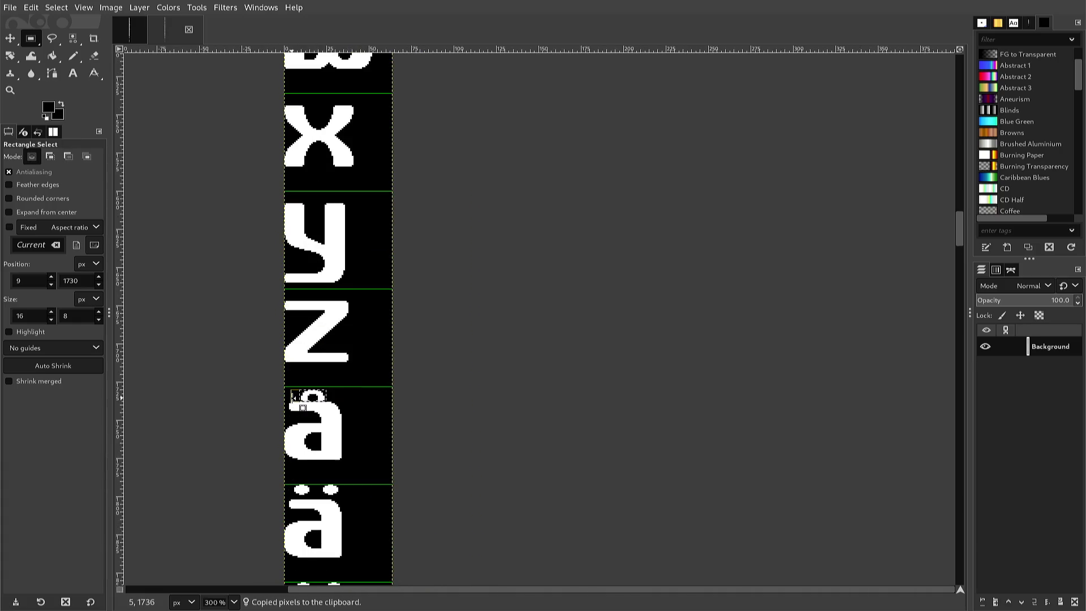
scroll(289, 399, up, 1)
scroll(289, 399, down, 20)
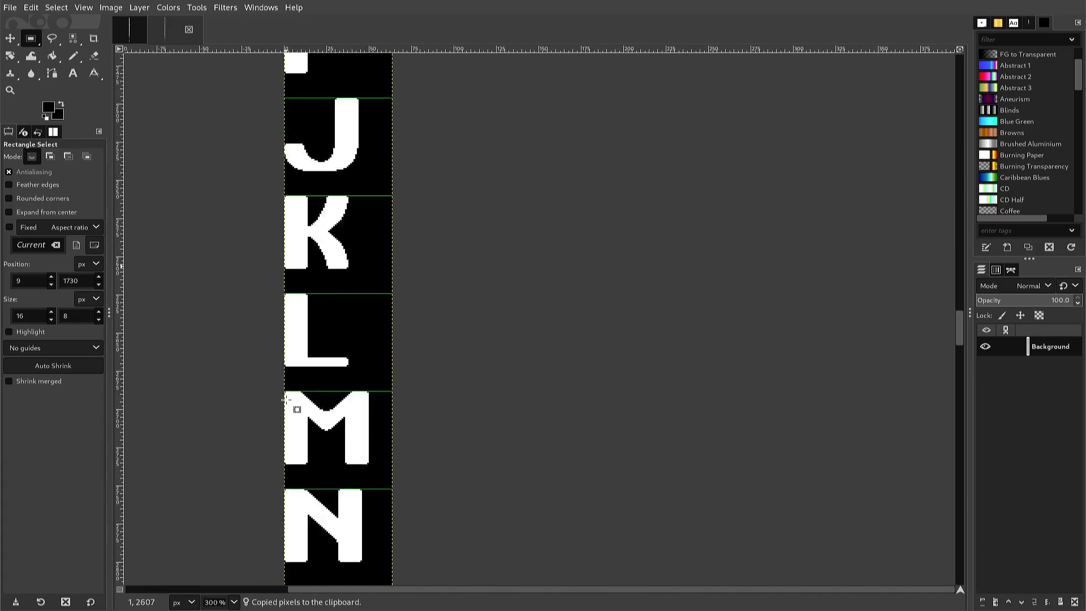
scroll(282, 401, down, 3)
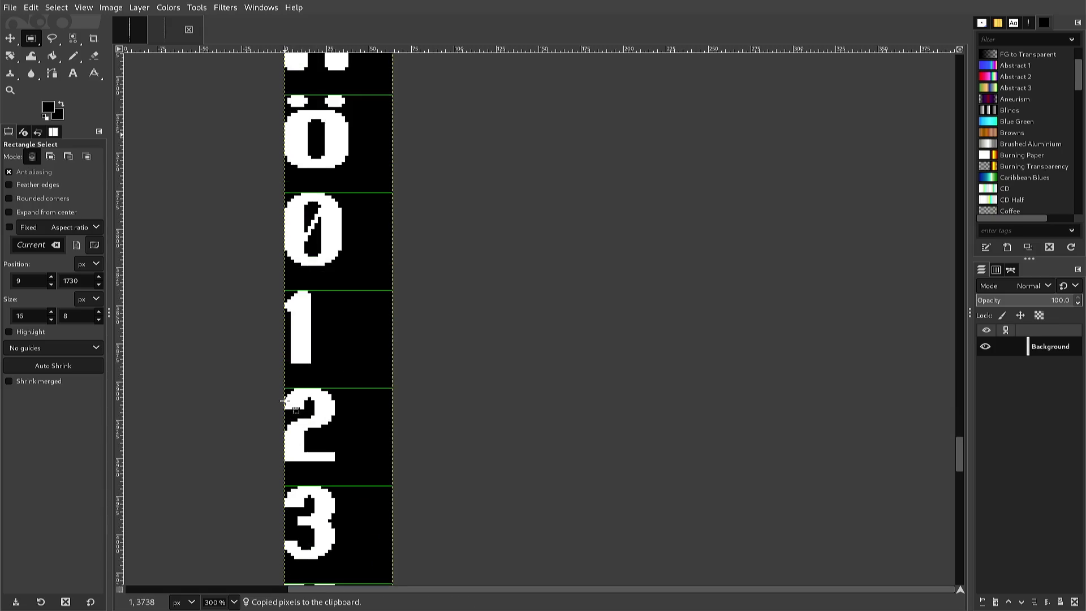
Paste the copied ring and anchor it near the capital Å.
scroll(283, 401, up, 6)
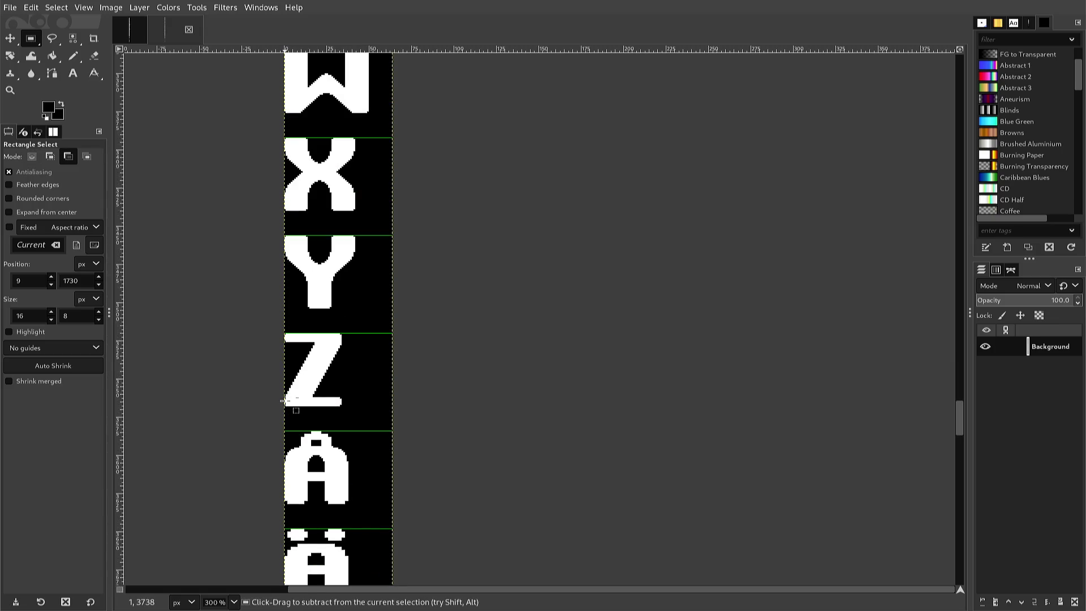
ctrl+scroll(283, 401, up, 2)
ctrl+scroll(283, 401, up, 1)
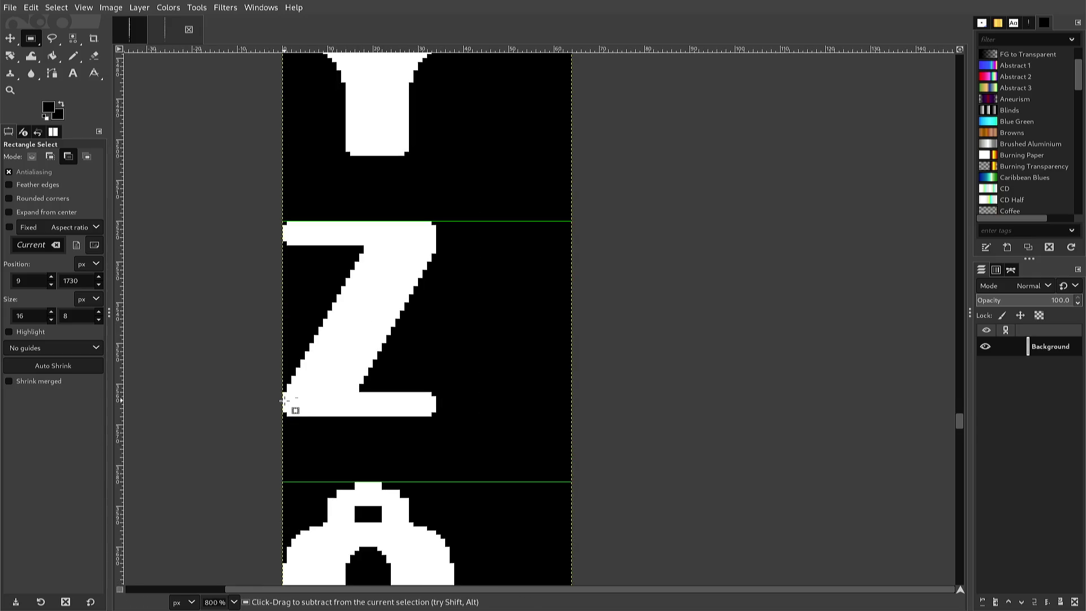
scroll(282, 403, down, 3)
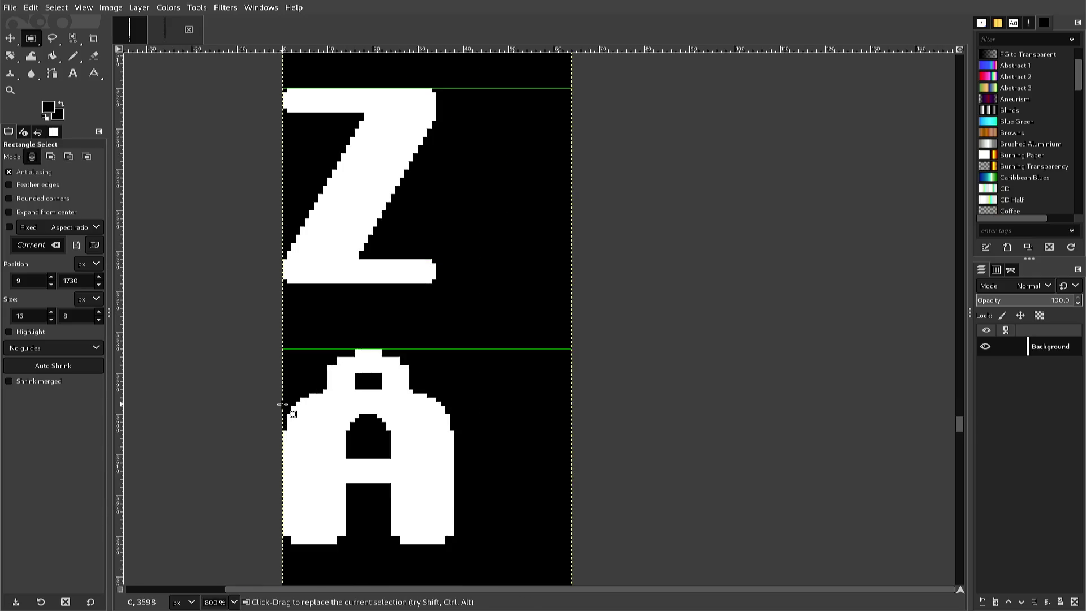
key(ctrl+v)
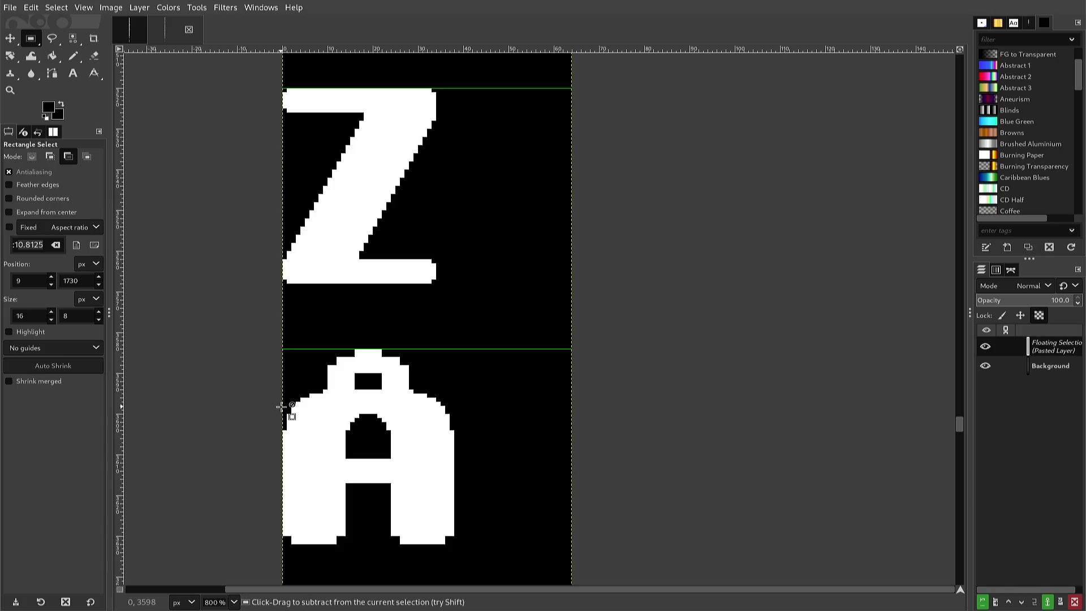
click(275, 412)
click(275, 412)
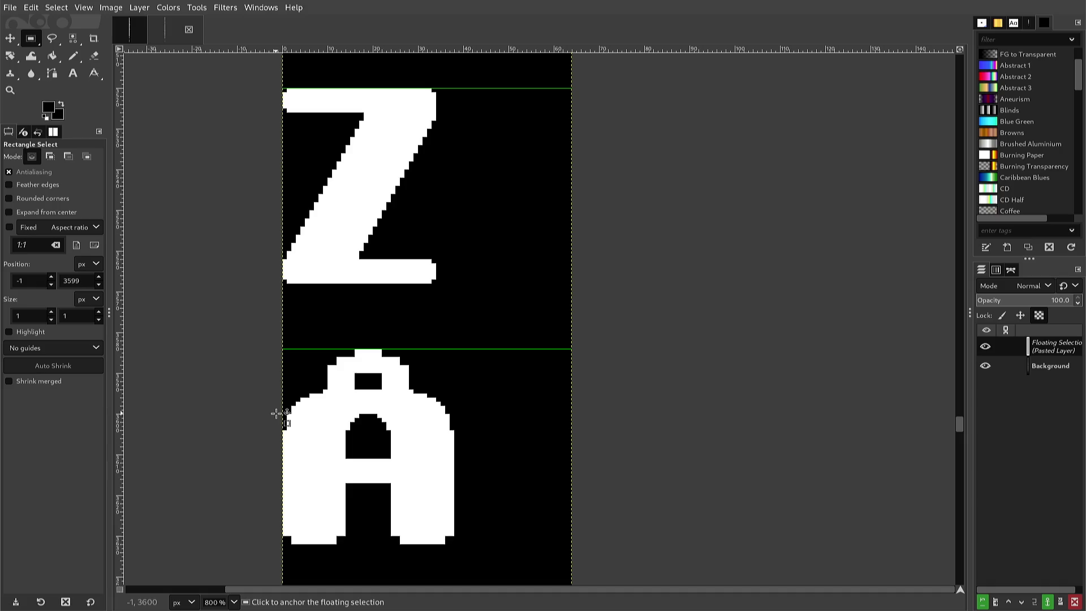
key(ctrl)
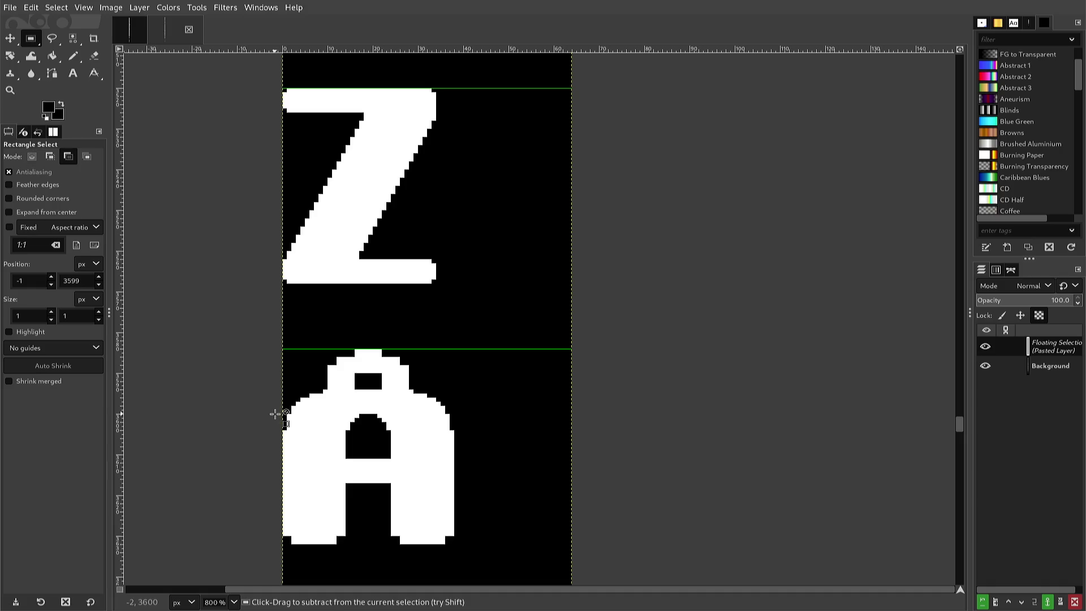
click(274, 414)
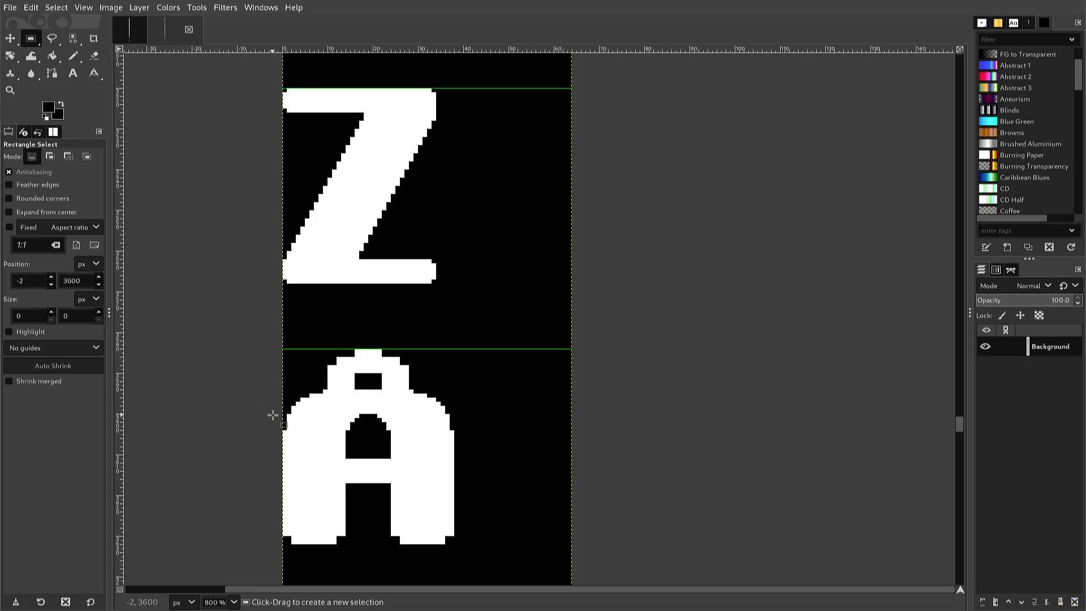
Paste the ring again, nudge it down and left onto the Å, and anchor it.
key(ctrl)
key(ctrl+v)
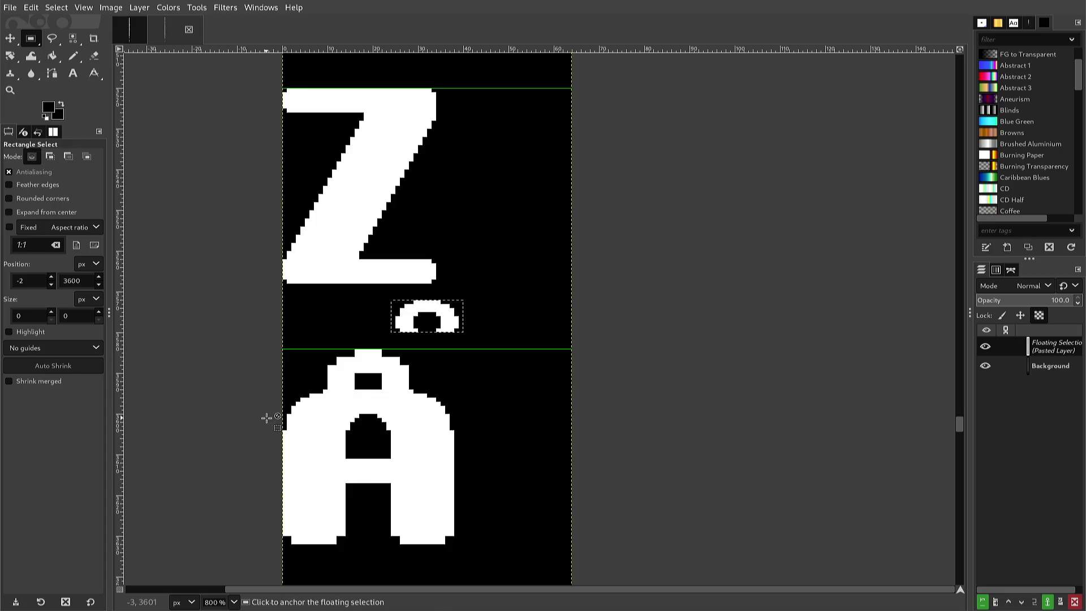
key(Down)
key(Down)
key(Down)
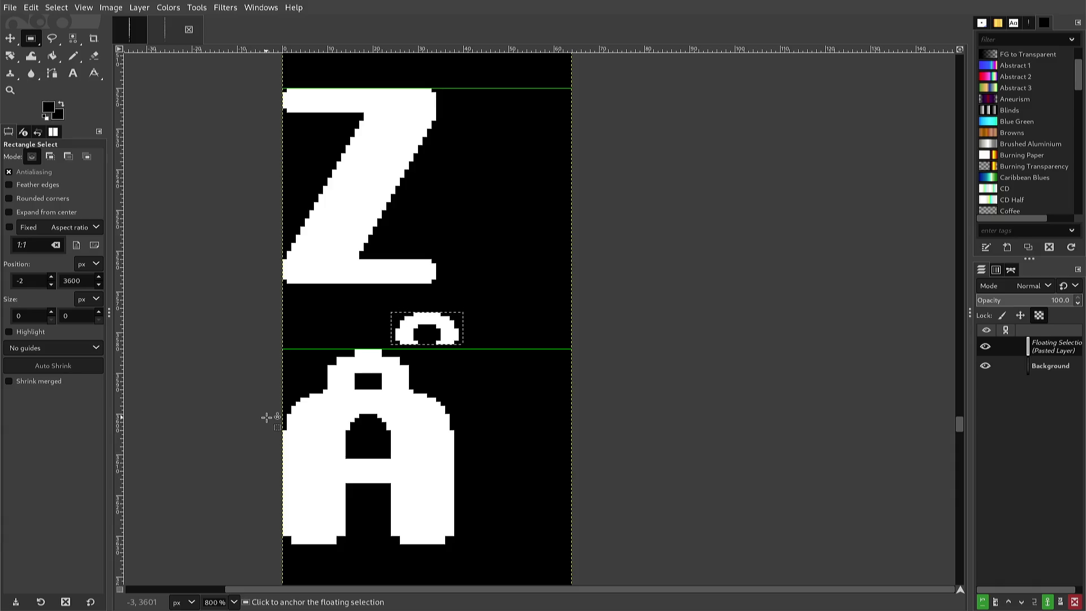
key(Left)
key(Left)
key(Left)
key(Left)
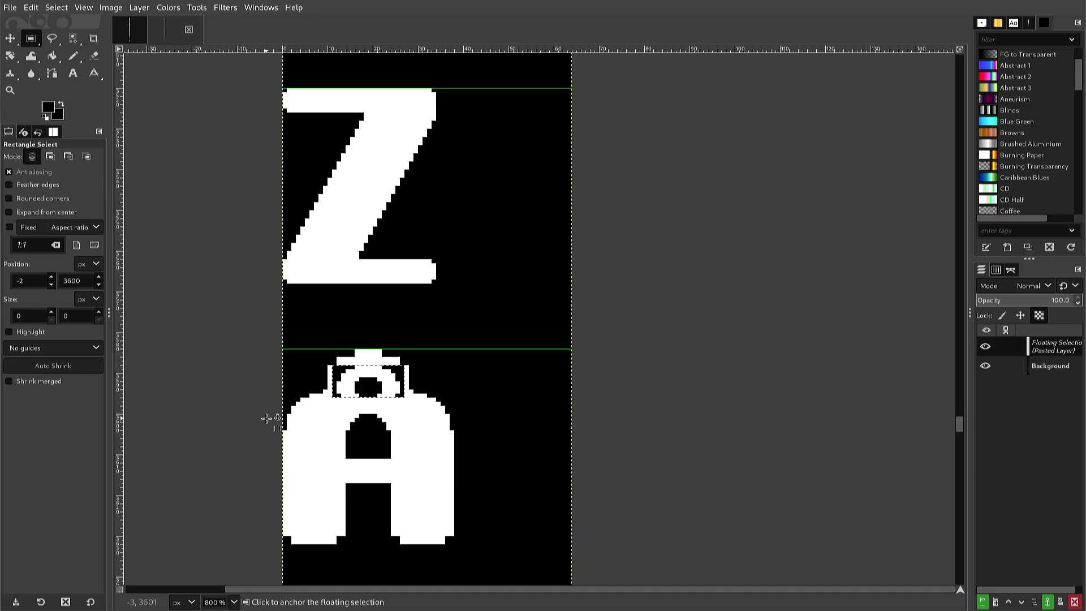
key(Up)
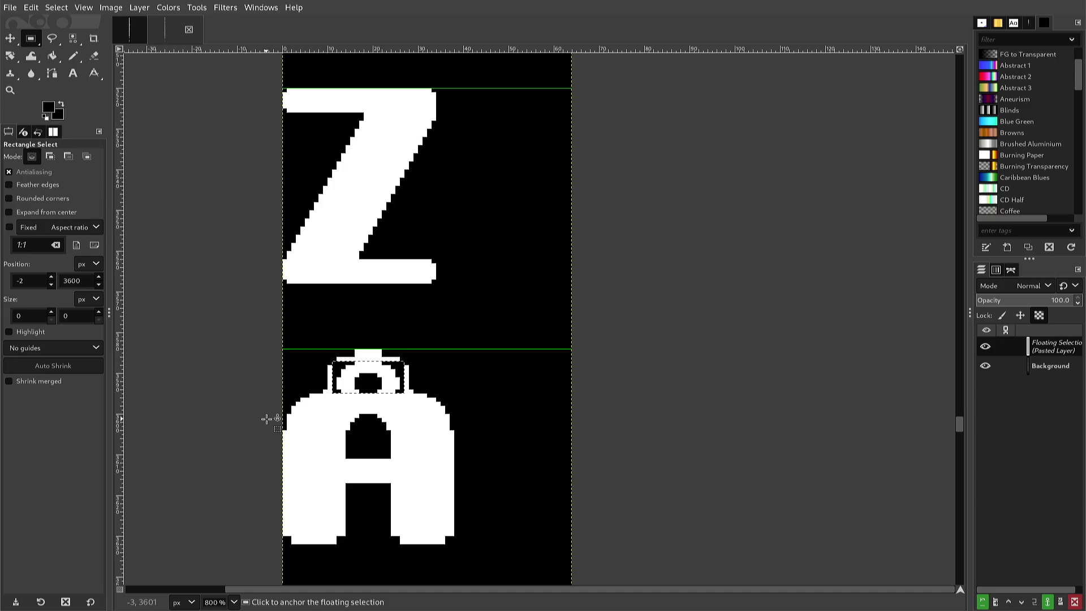
key(Down)
key(Left)
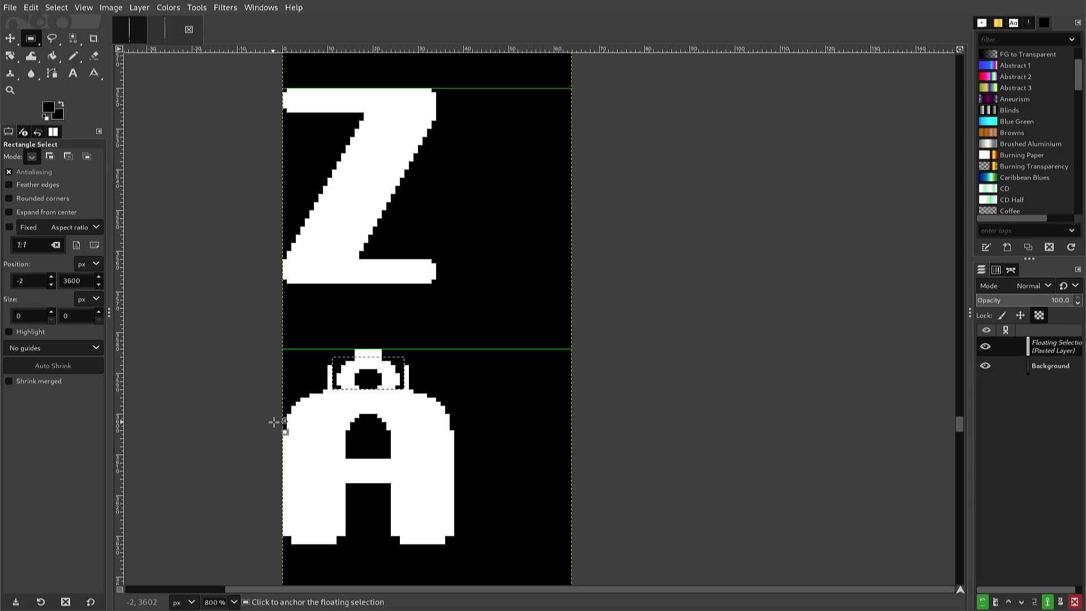
click(299, 423)
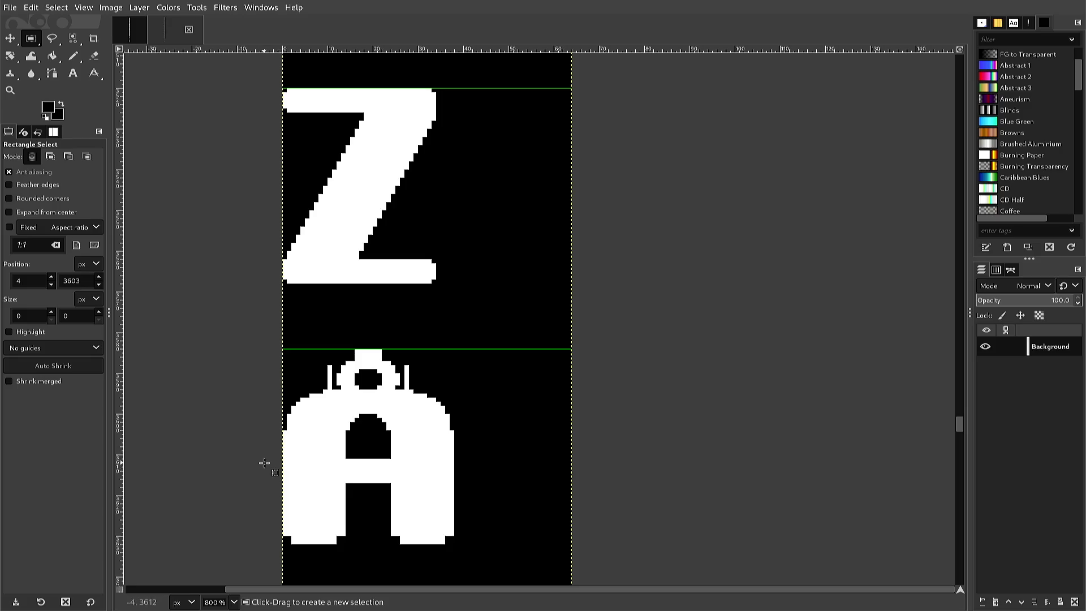
With the Pencil at 1600% zoom, blacken the top of the small side bar.
key(n)
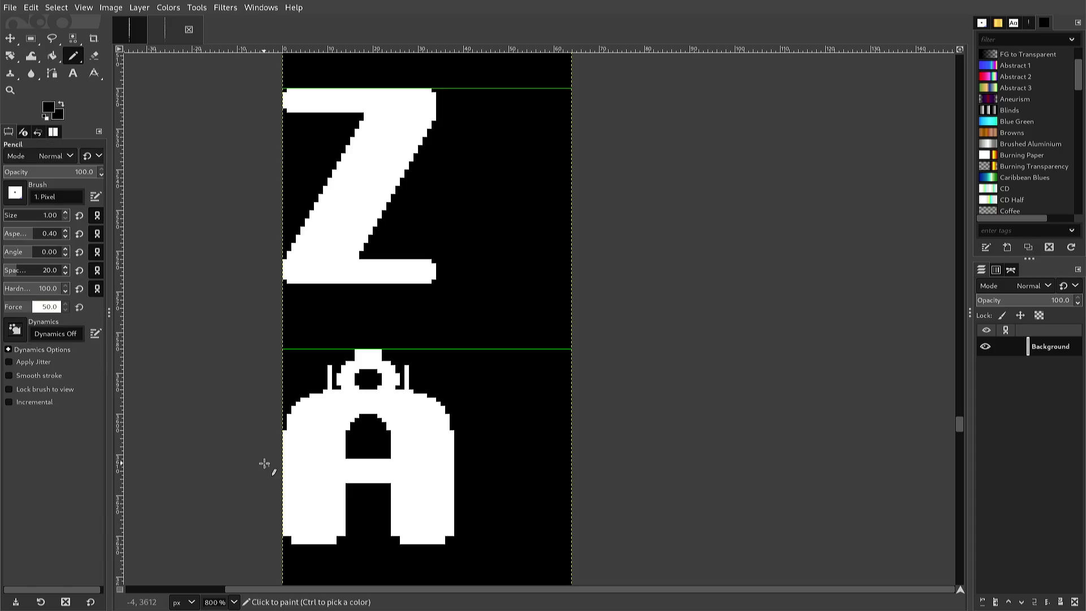
scroll(264, 464, down, 3)
ctrl+scroll(264, 464, up, 2)
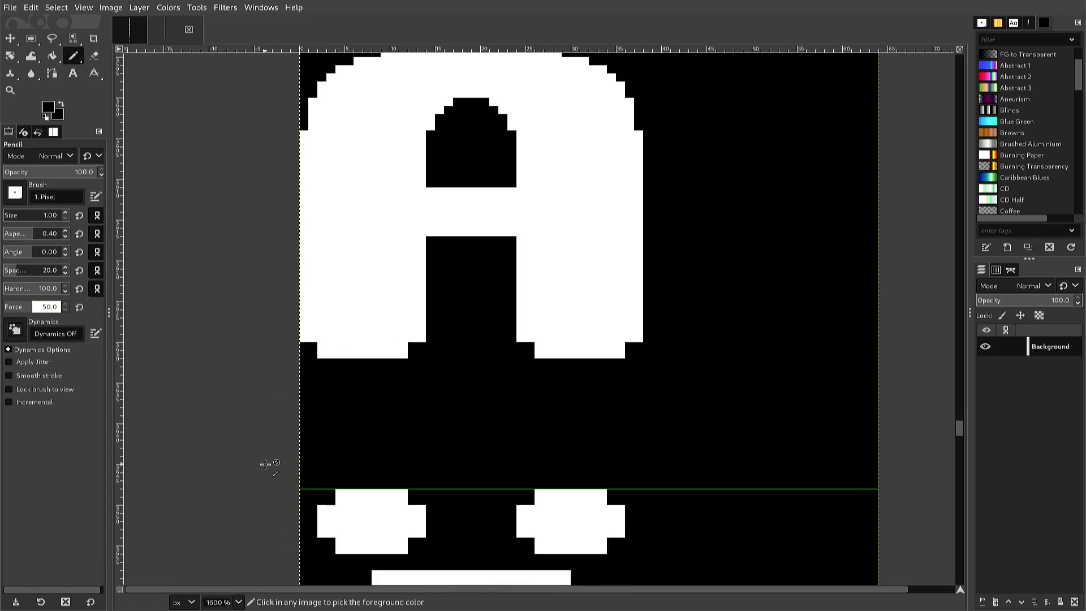
scroll(266, 463, up, 4)
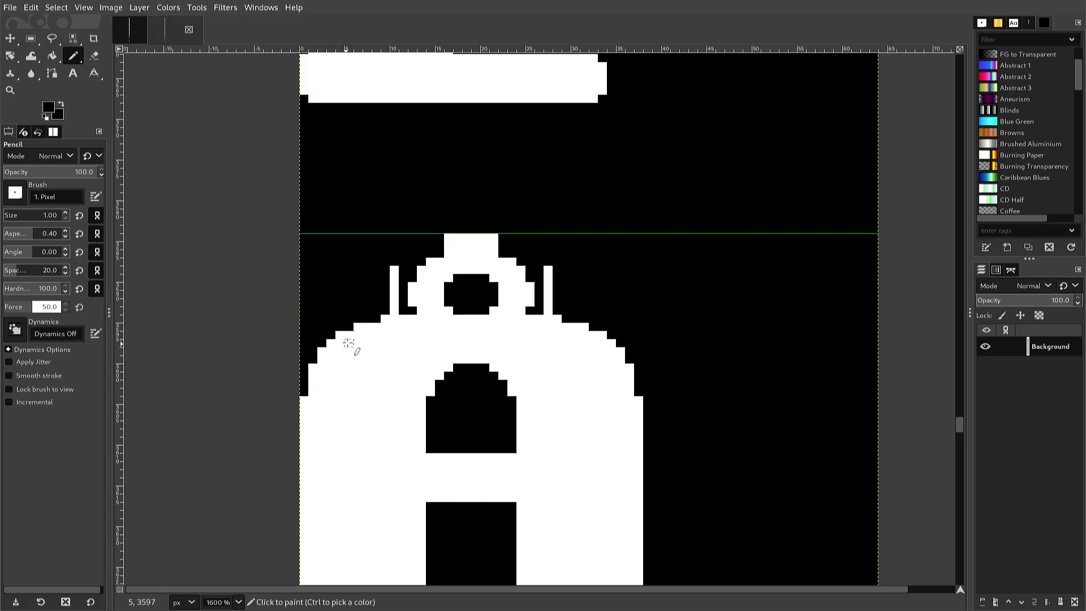
click(394, 311)
ctrl+click(395, 309)
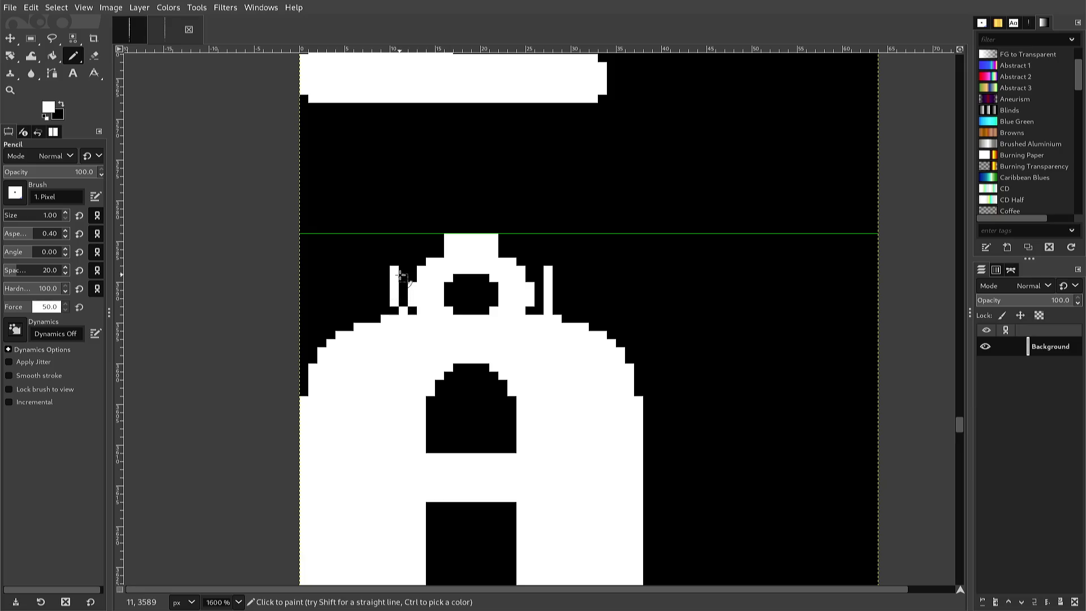
ctrl+click(401, 276)
click(394, 274)
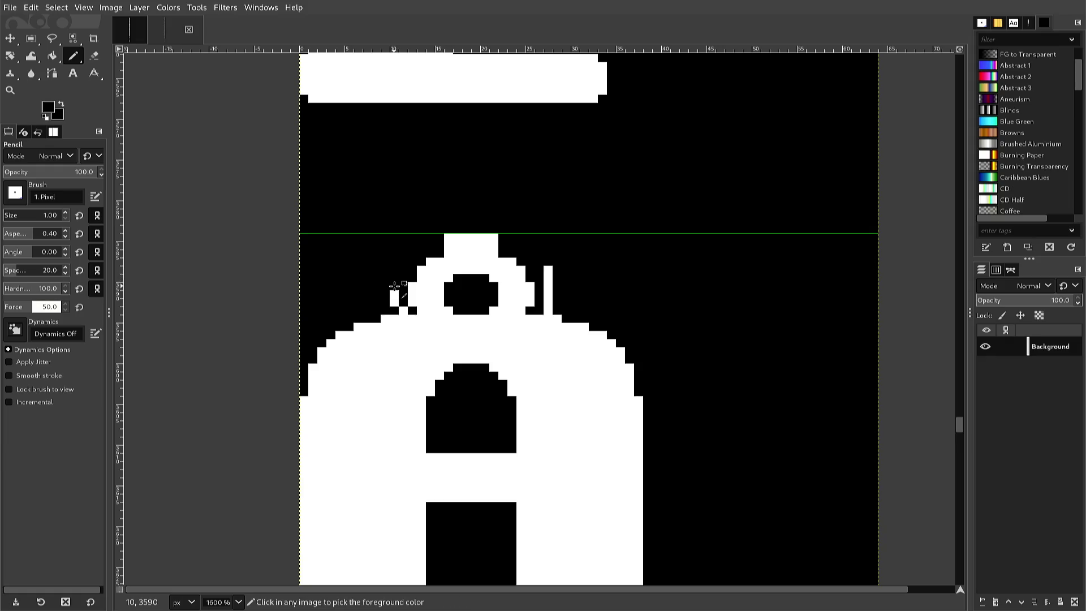
Paint white pixels atop the bar and fill the staircase left of the ring.
ctrl+click(396, 286)
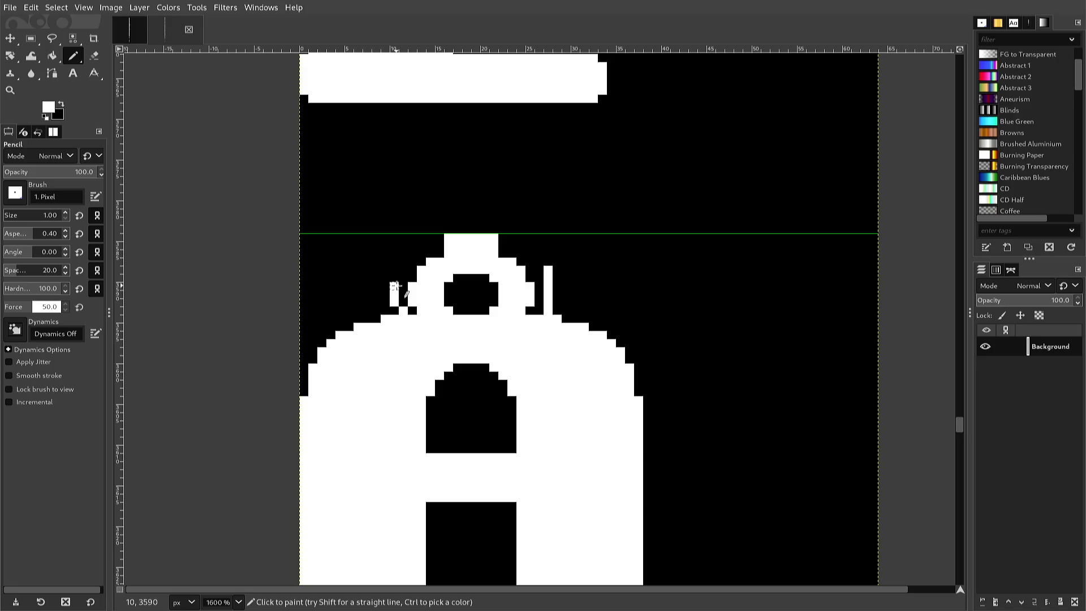
click(402, 272)
click(439, 245)
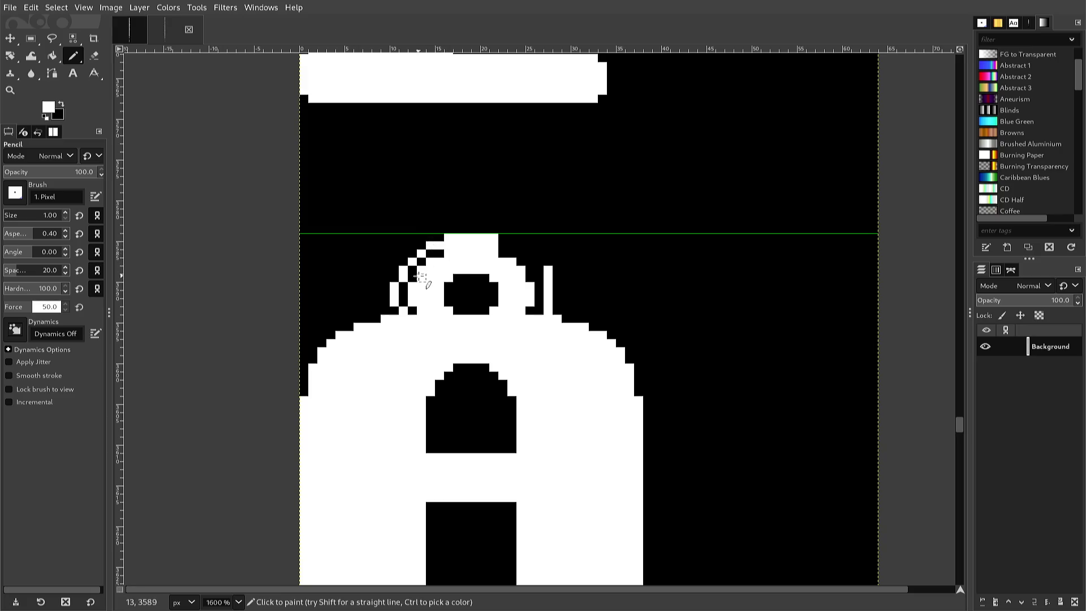
mouse_move(440, 268)
mouse_down()
mouse_move(439, 250)
mouse_move(425, 250)
mouse_move(396, 294)
mouse_move(407, 310)
mouse_up()
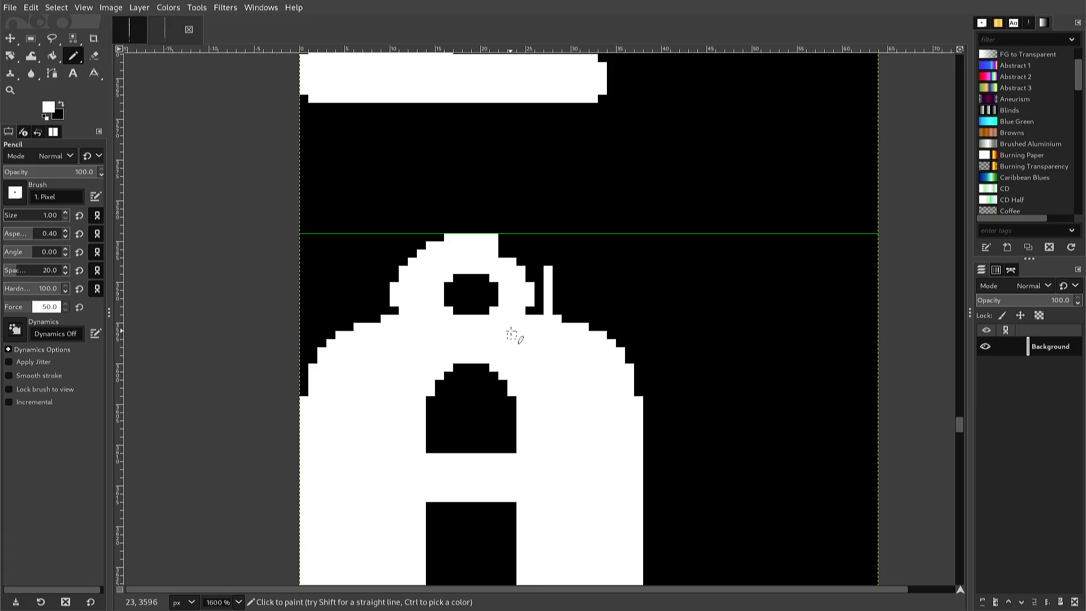
Remove the stray bar beside the ring, blackening its top and adding white above it.
ctrl+click(558, 311)
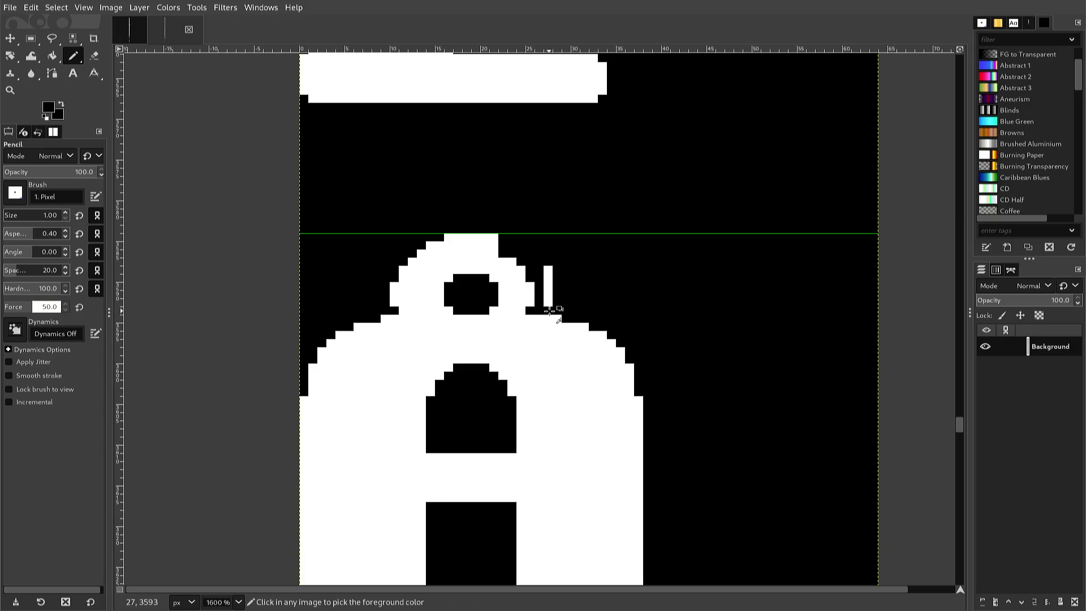
ctrl+click(546, 319)
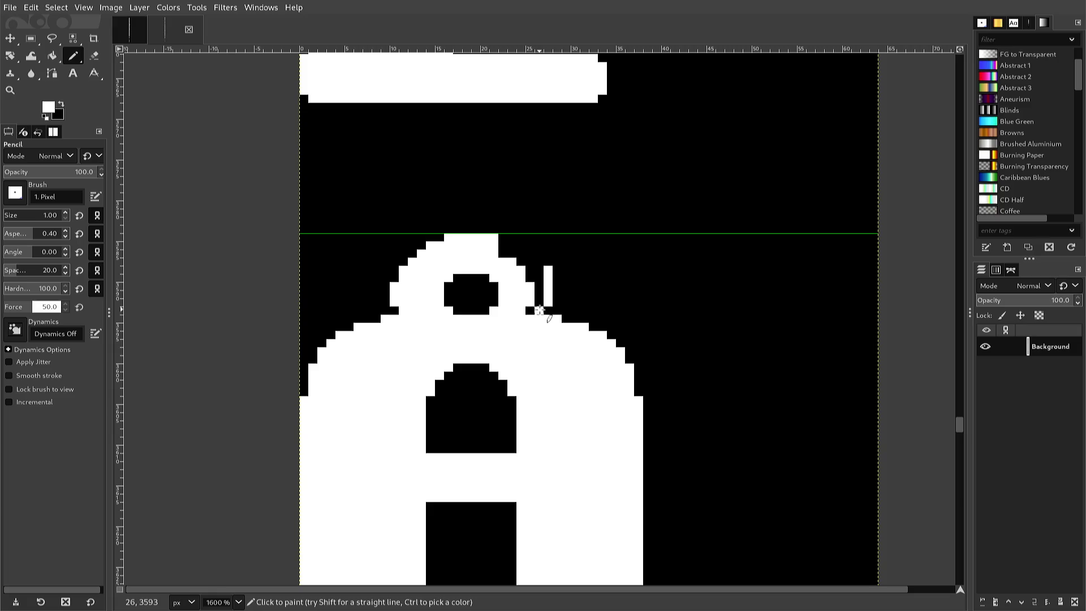
click(539, 291)
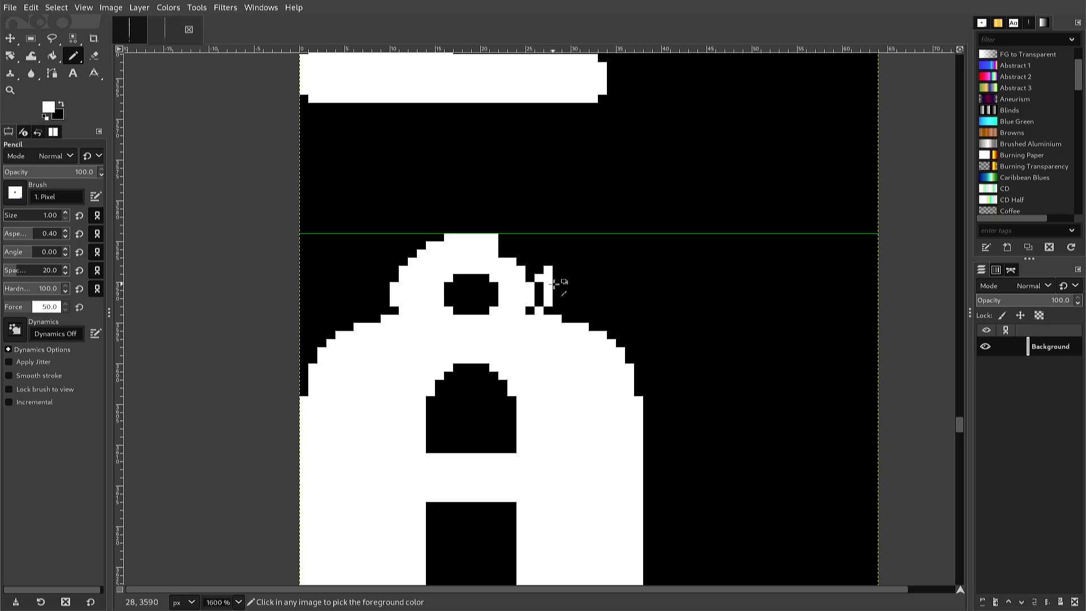
ctrl+click(554, 283)
click(550, 279)
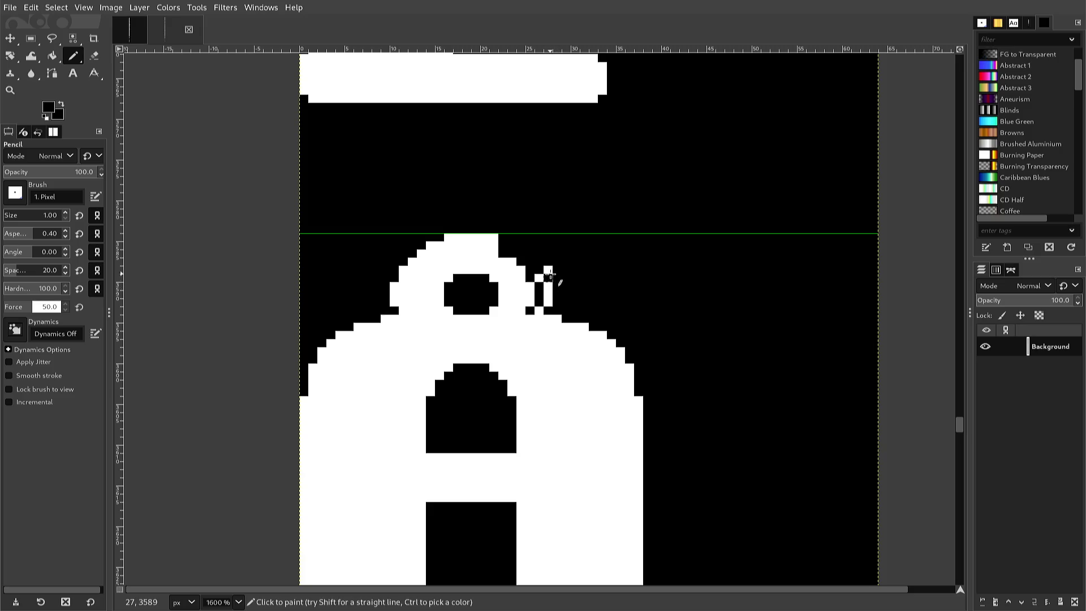
ctrl+click(540, 276)
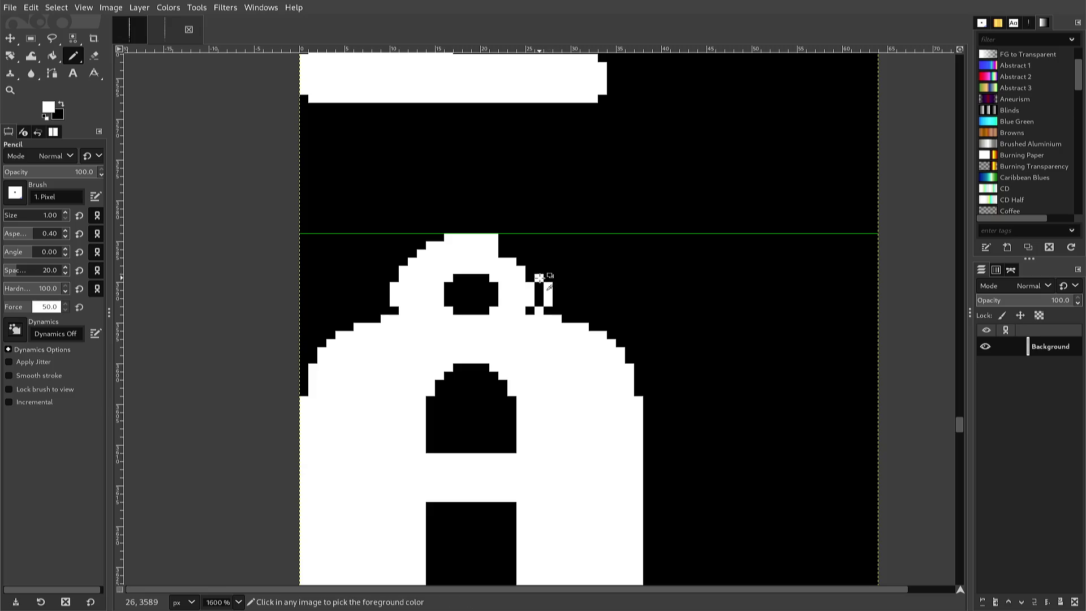
click(540, 270)
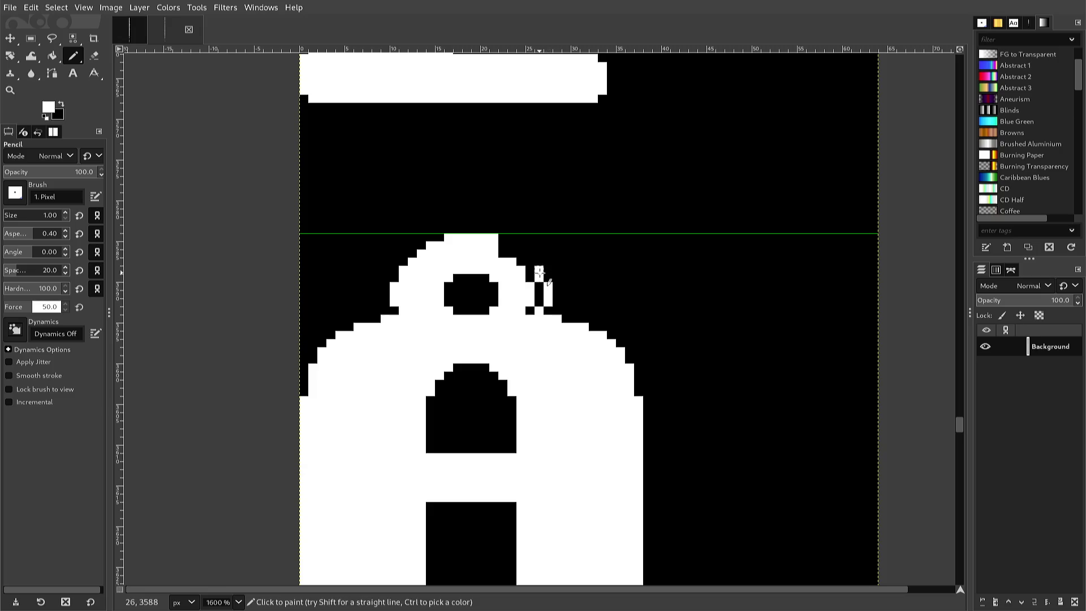
Fill the ring's upper-right stepped edge and the gap along its right side with white.
click(522, 256)
click(505, 247)
click(519, 261)
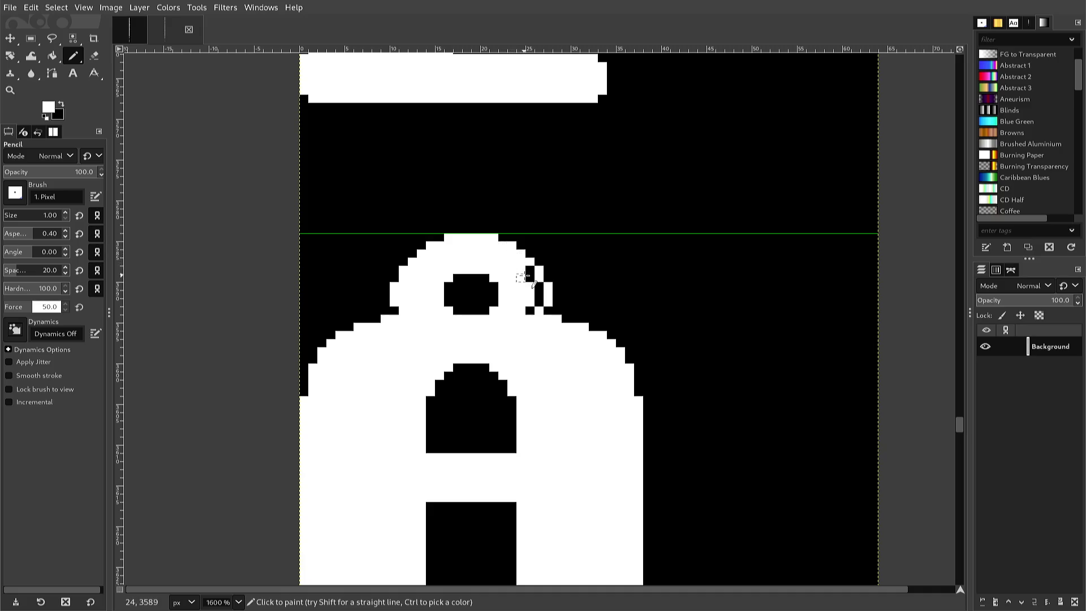
mouse_move(520, 269)
mouse_down()
mouse_move(538, 301)
mouse_move(509, 309)
mouse_up()
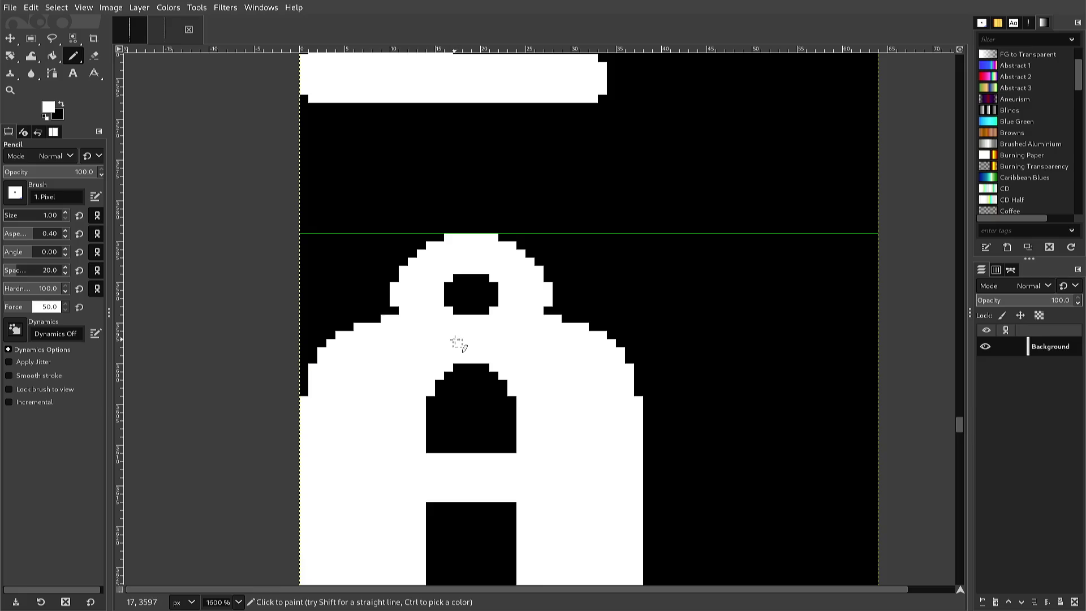
scroll(457, 342, down, 3)
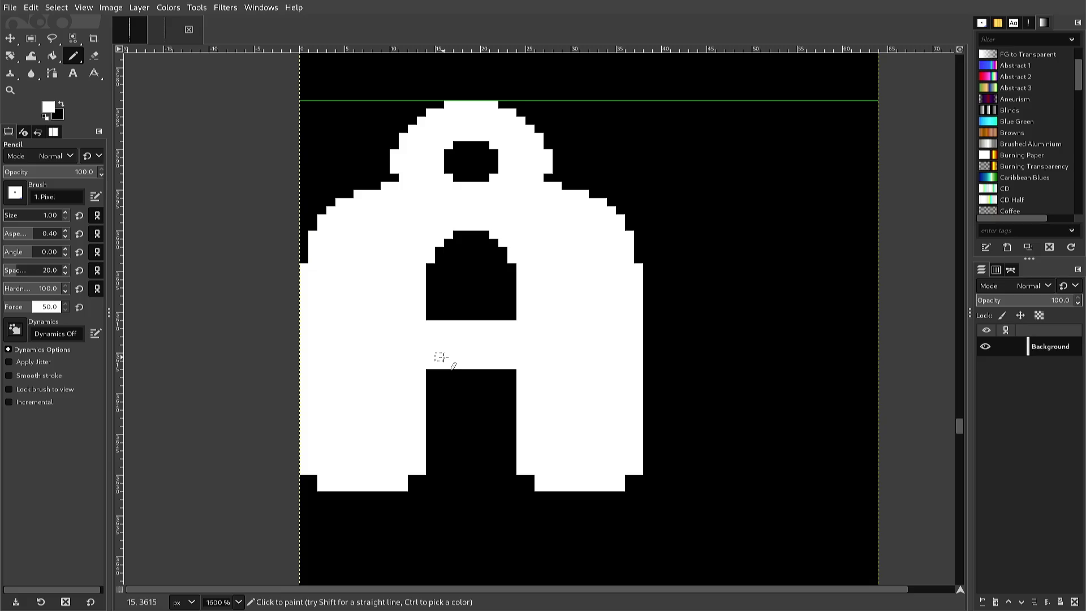
key(r)
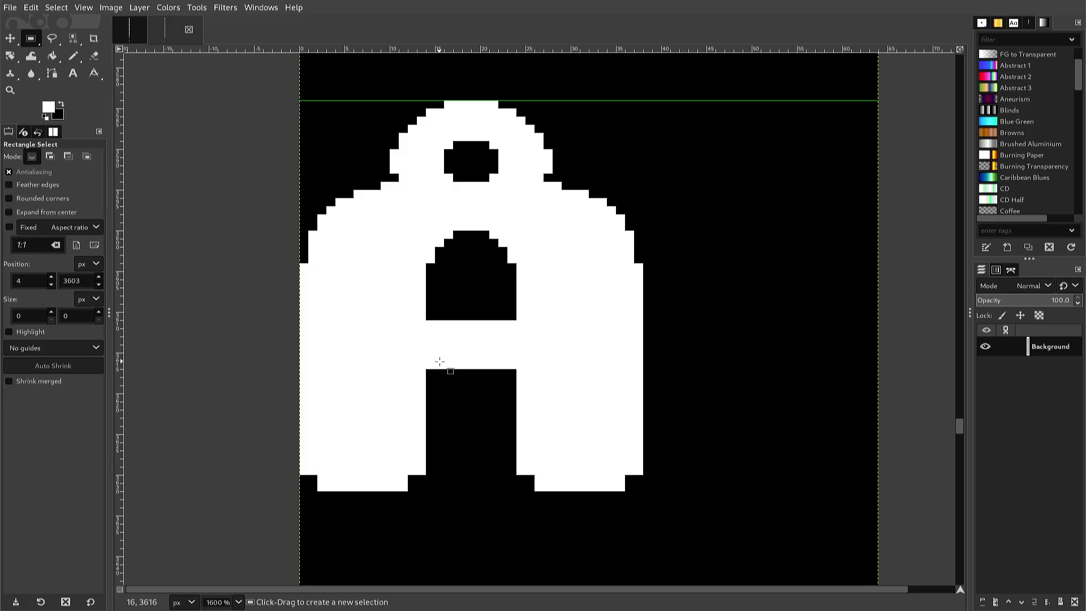
Fill the notch pixels to square off the bottom of the Å's left leg.
key(n)
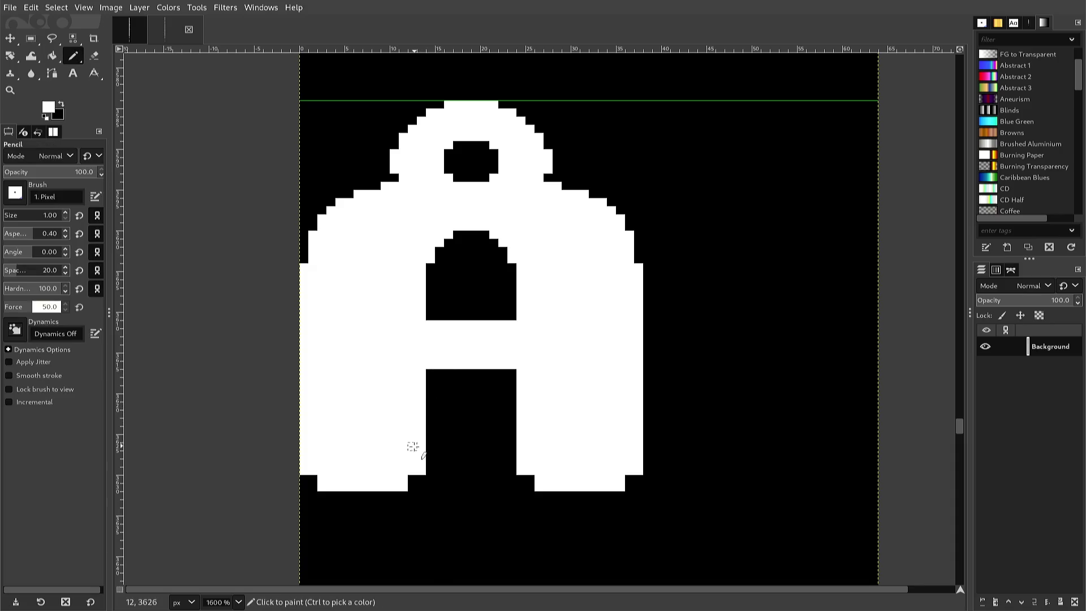
click(413, 483)
click(421, 479)
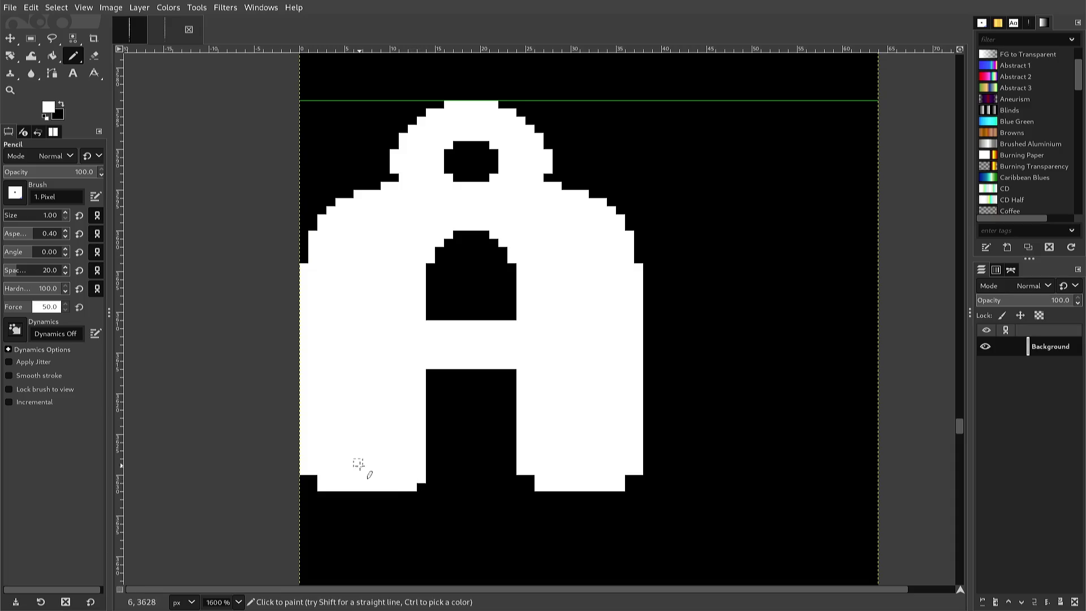
click(312, 487)
click(304, 479)
click(312, 479)
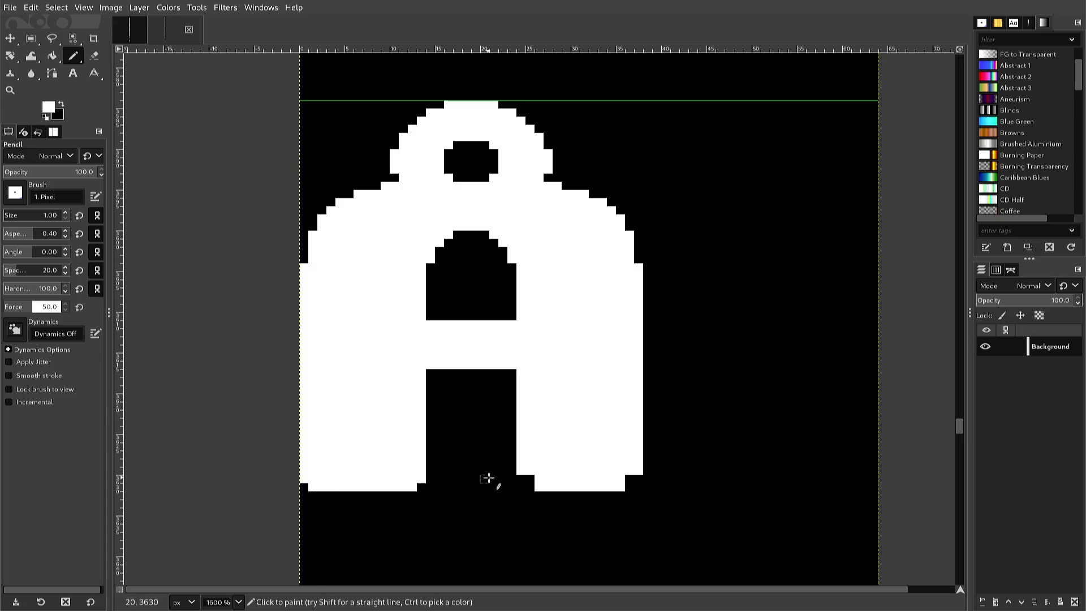
Fill the notches at both bottom corners of the Å's right leg.
click(521, 479)
click(530, 479)
click(530, 487)
click(630, 487)
click(630, 478)
click(637, 487)
click(638, 479)
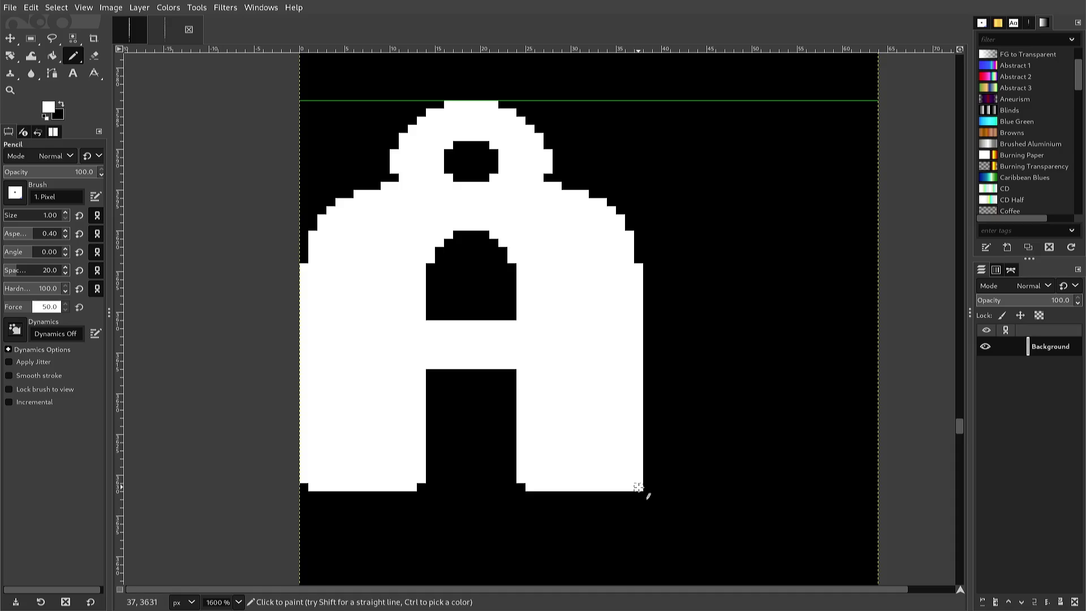
ctrl+click(650, 491)
ctrl+click(626, 488)
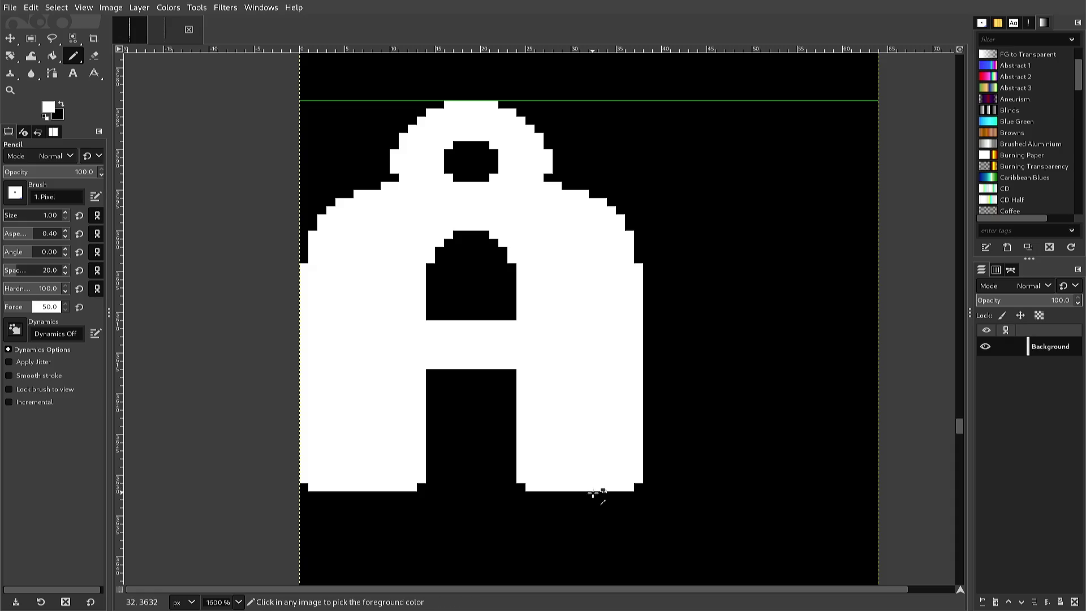
Re-export the sheet to font2.png, then rectangle-select the Å body below its ring.
key(ctrl+e)
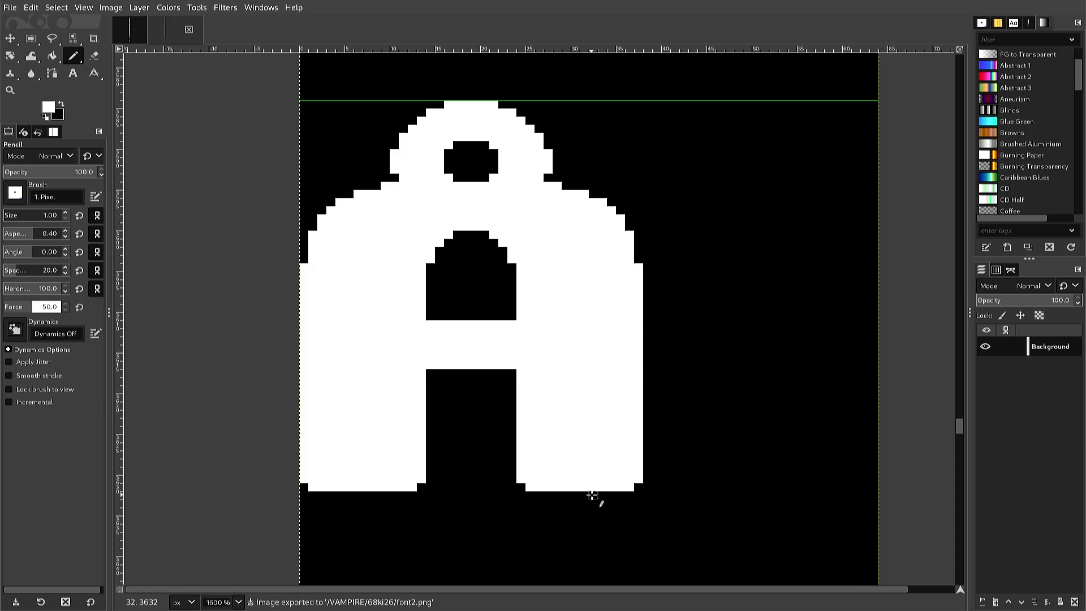
key(r)
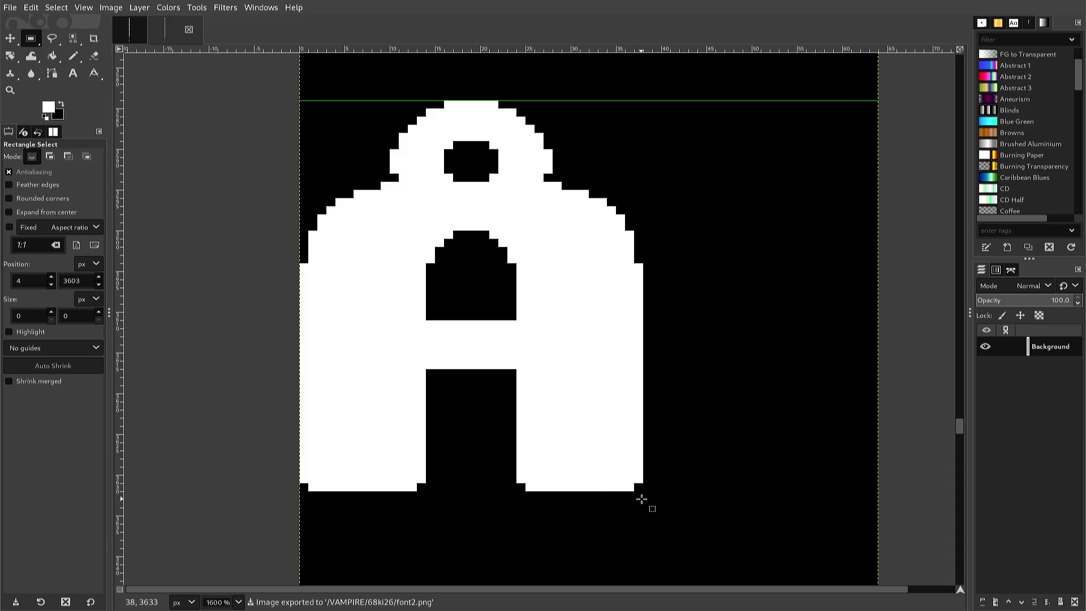
mouse_move(642, 499)
mouse_down()
mouse_move(356, 475)
mouse_move(296, 406)
mouse_move(276, 340)
mouse_move(284, 185)
mouse_up()
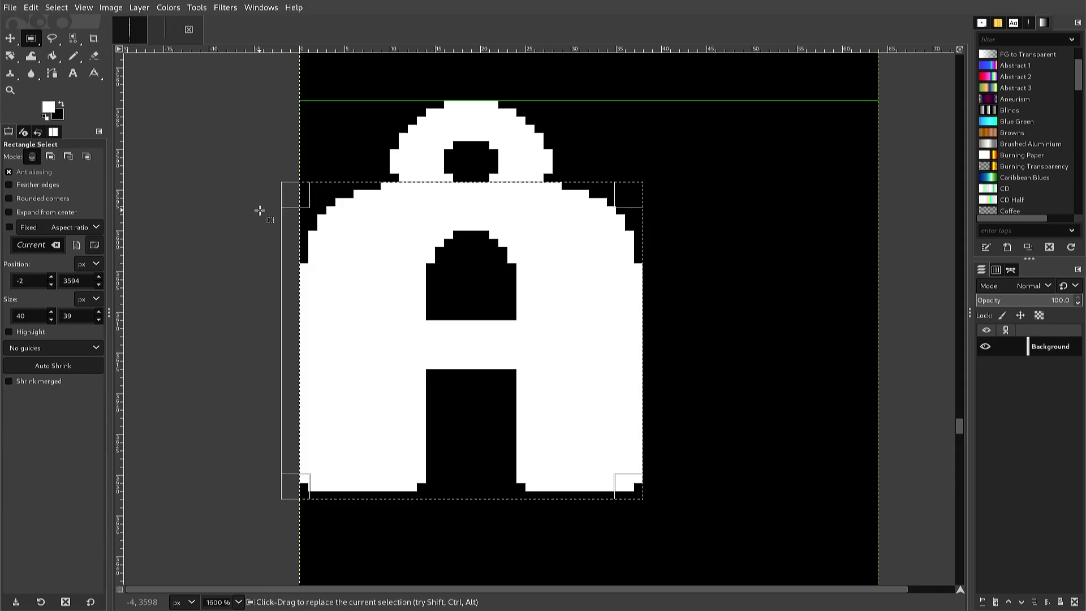
Copy the reworked Å body and paste it as a floating selection.
key(ctrl+c)
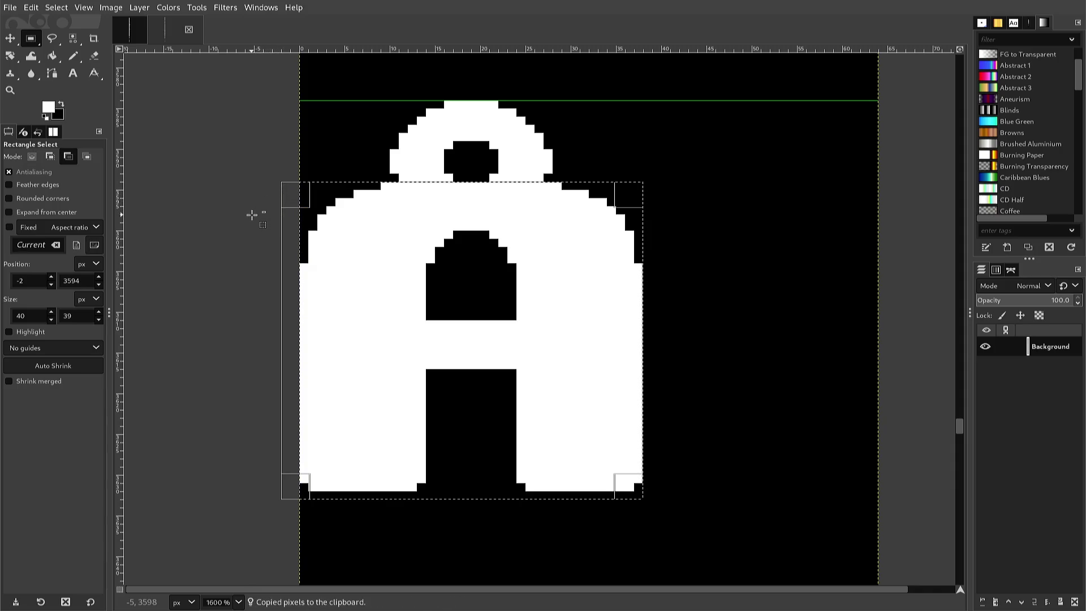
key(ctrl+v)
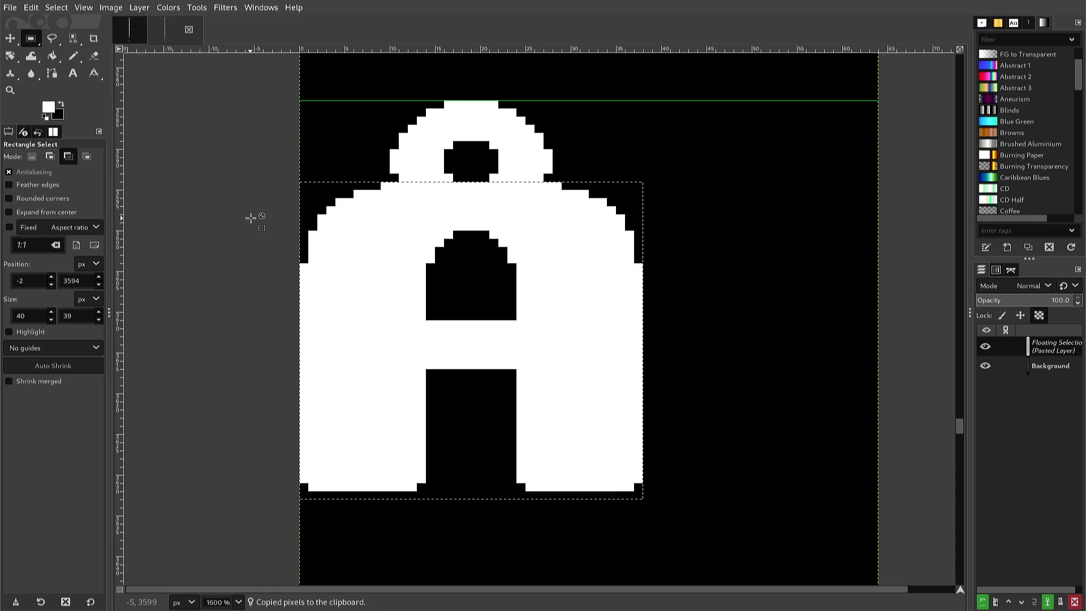
scroll(249, 226, down, 4)
scroll(251, 226, down, 2)
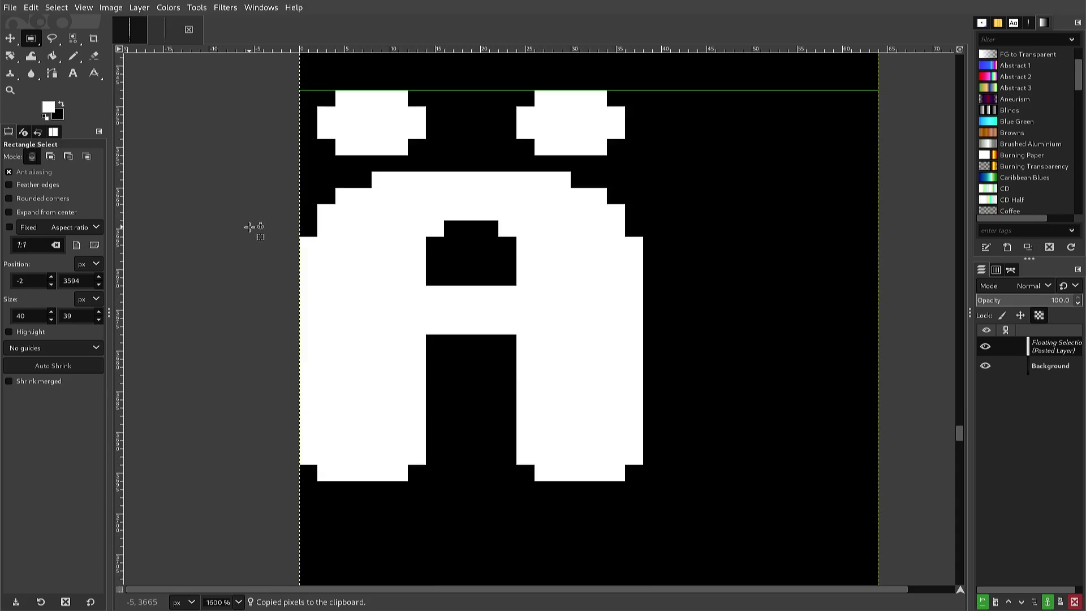
scroll(248, 232, up, 2)
scroll(249, 234, down, 2)
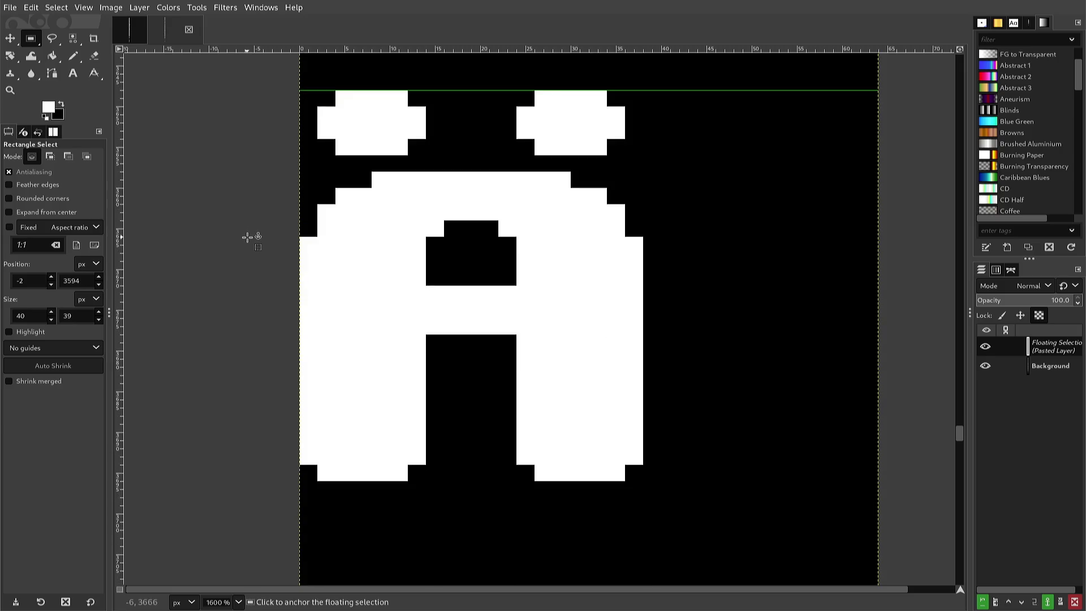
Nudge the pasted body into alignment beneath the Ä's dots and anchor it.
key(Down)
key(Down)
key(Down)
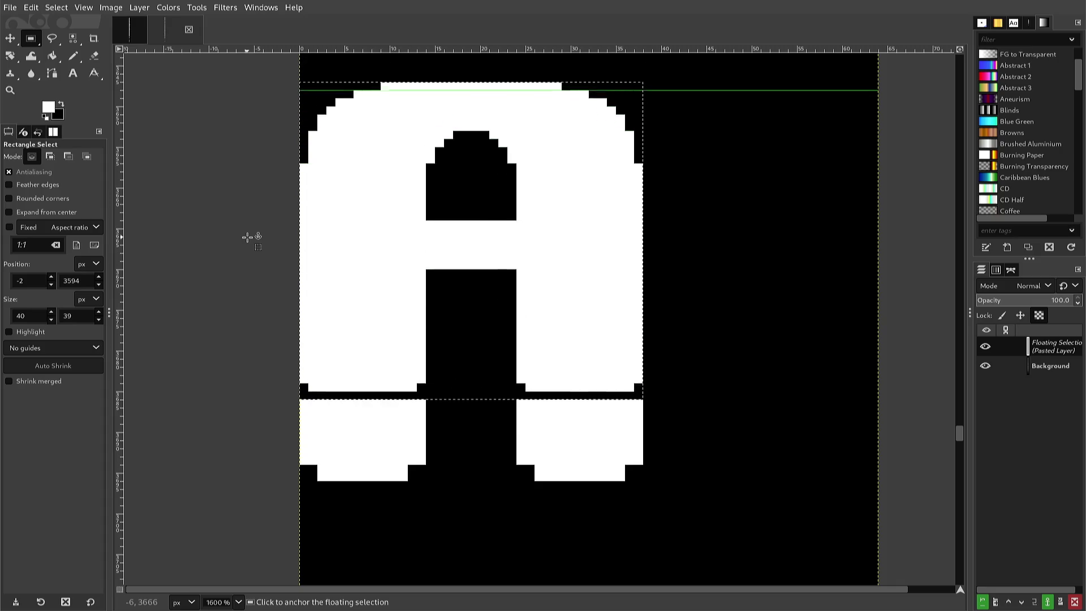
key(Up)
key(Up)
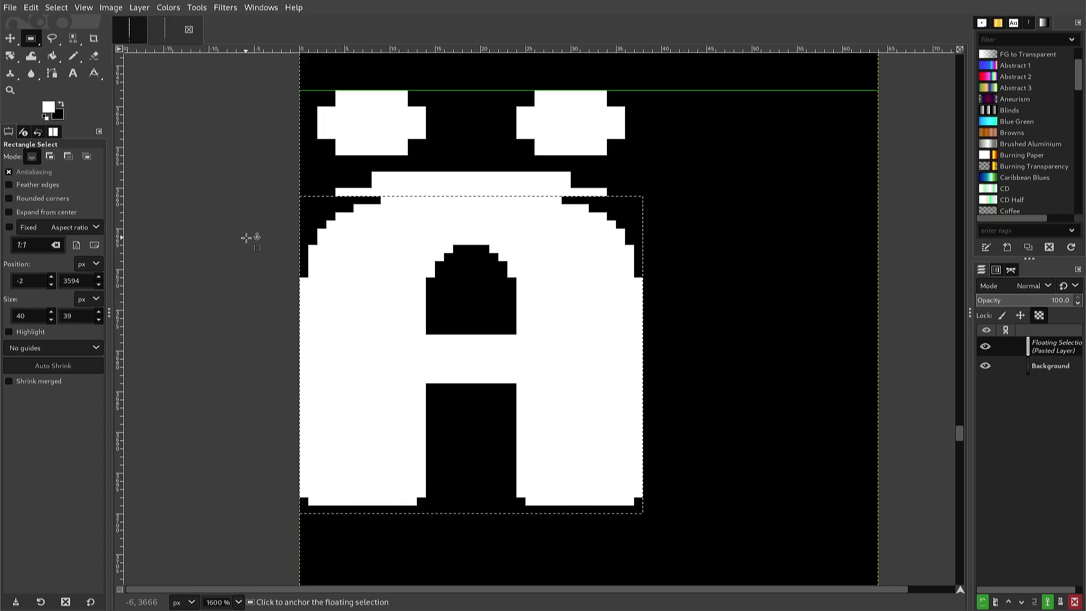
key(Up)
key(Up)
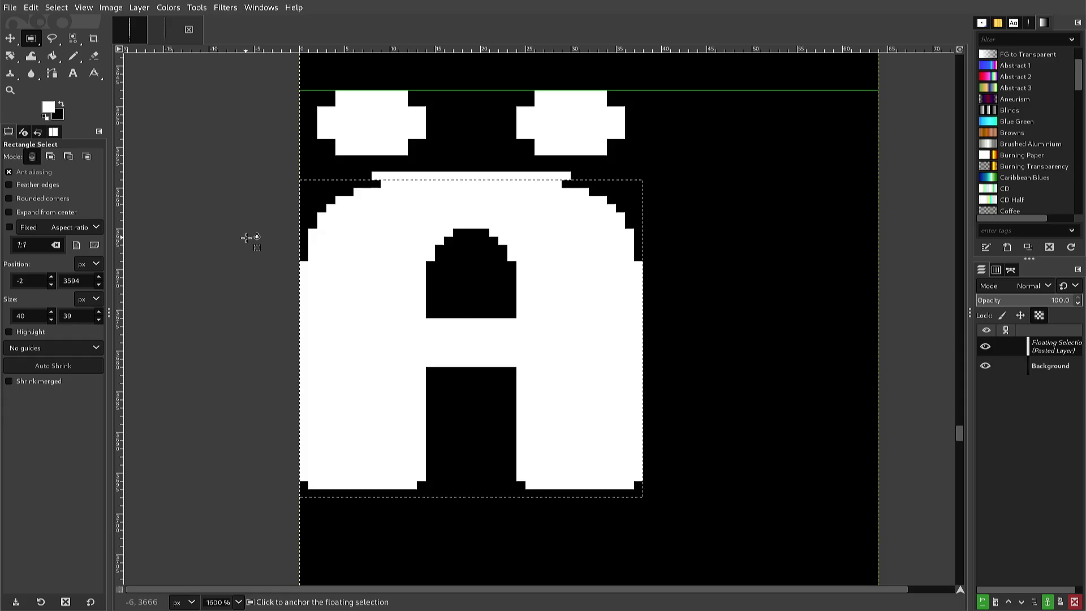
key(Up)
key(Up)
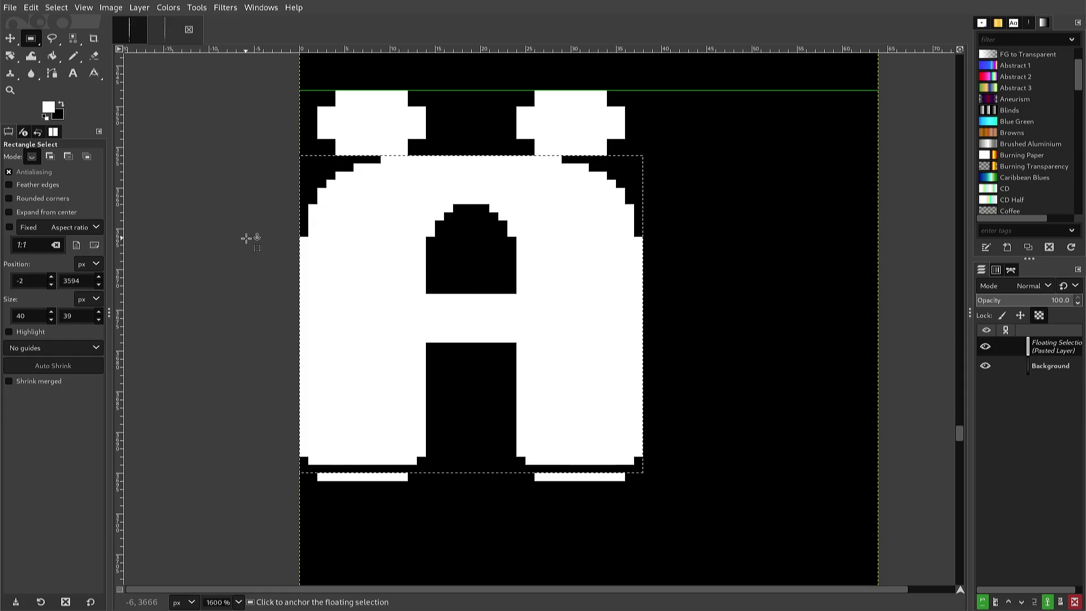
key(Down)
key(Down)
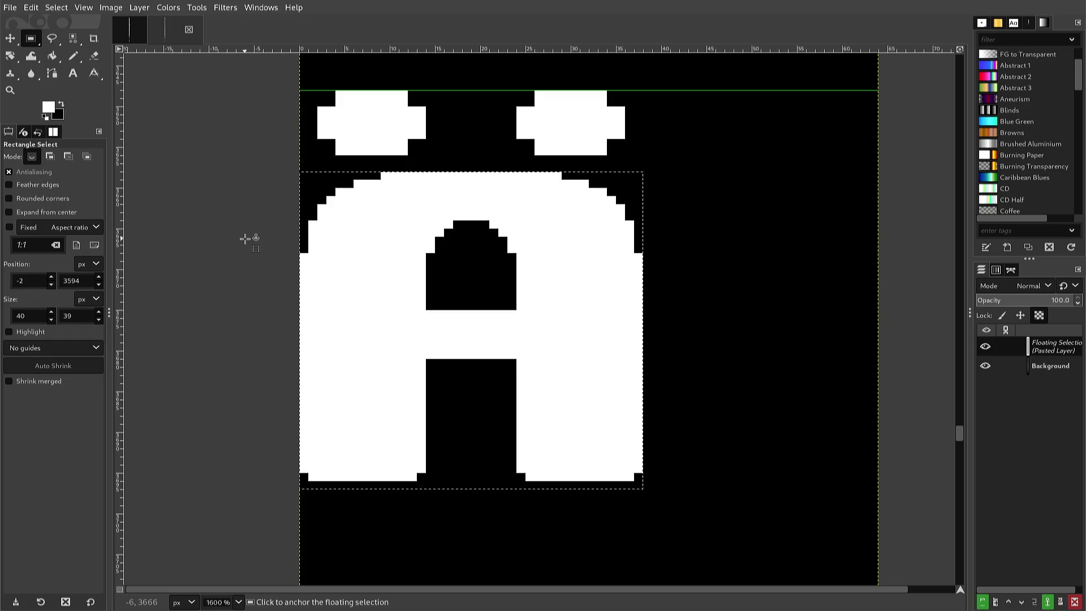
click(222, 288)
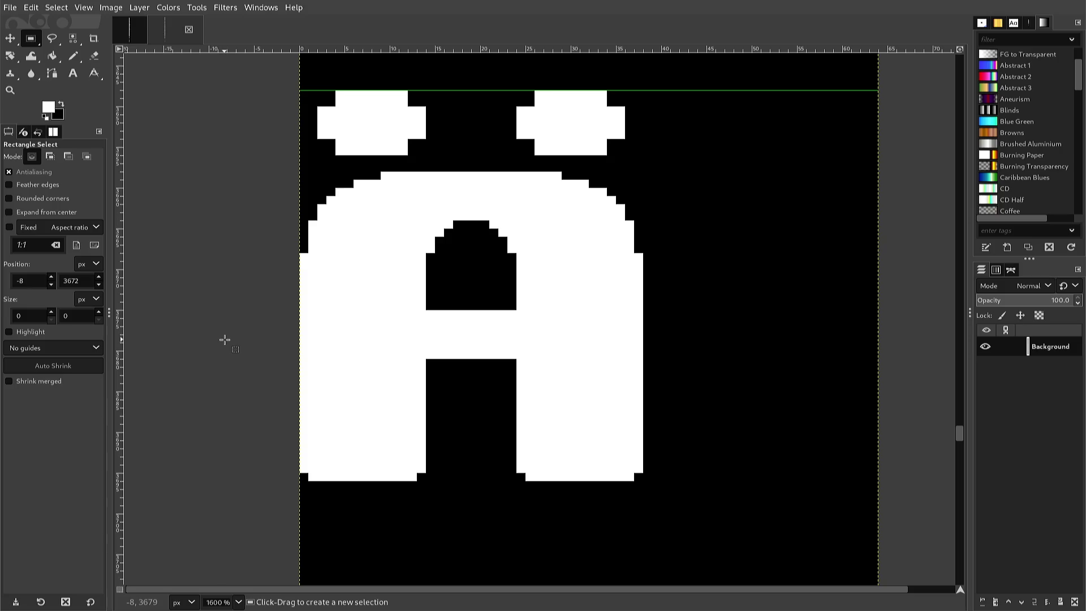
key(n)
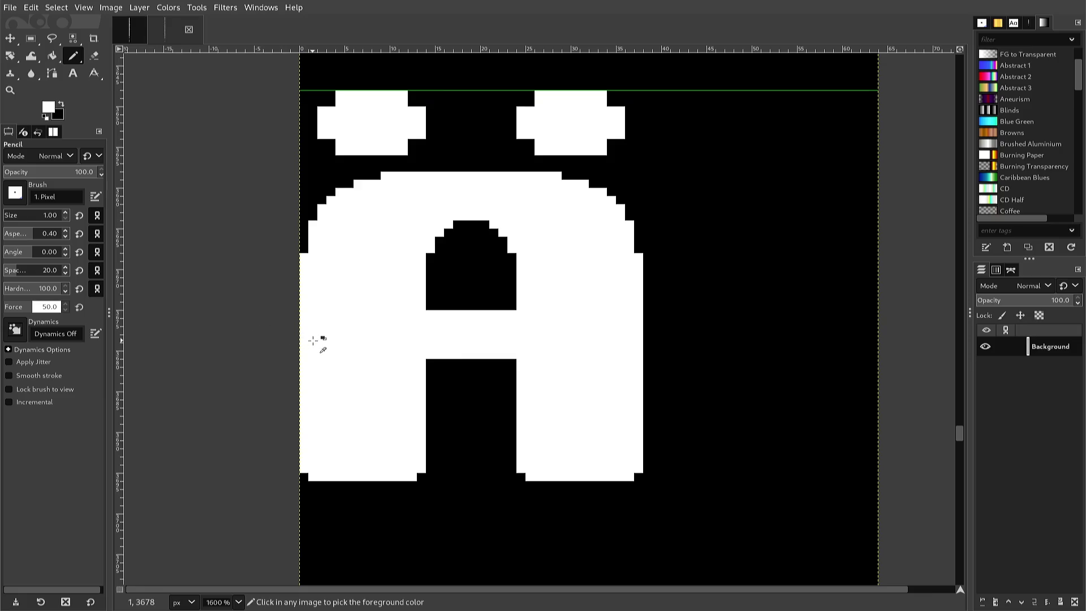
Extend the Ä's left dot lower-left in white and blacken stray pixels on its left and bottom edges.
scroll(313, 332, up, 3)
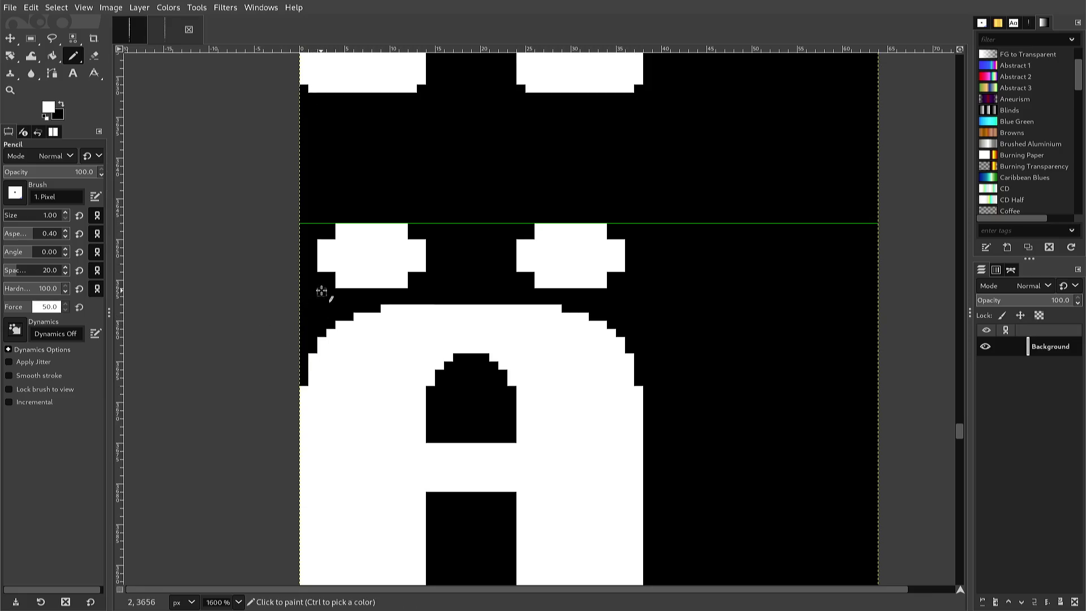
drag(321, 276, 330, 283)
ctrl+click(322, 285)
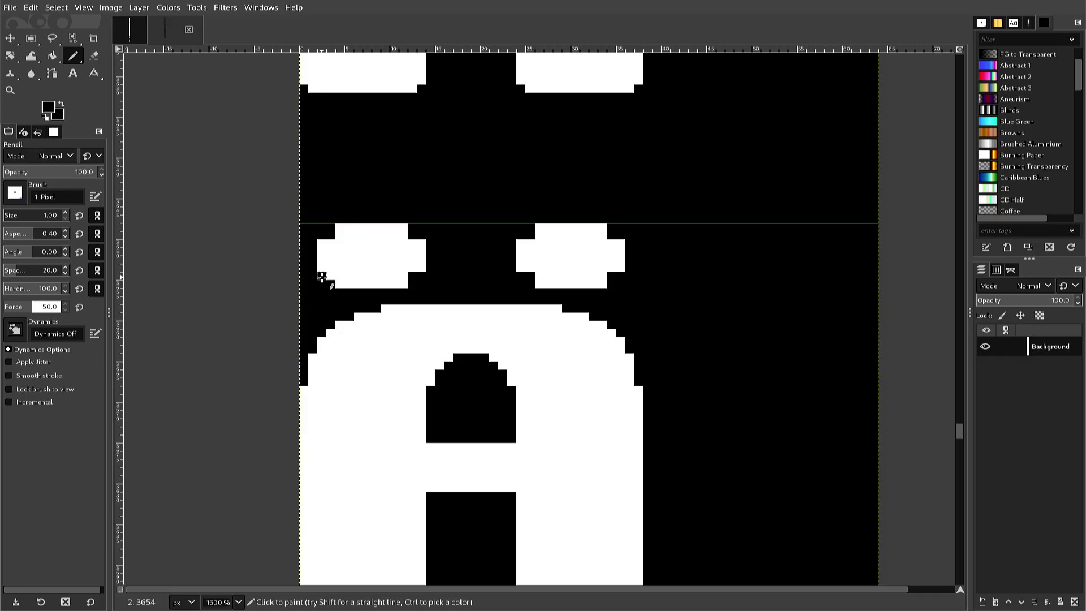
click(322, 270)
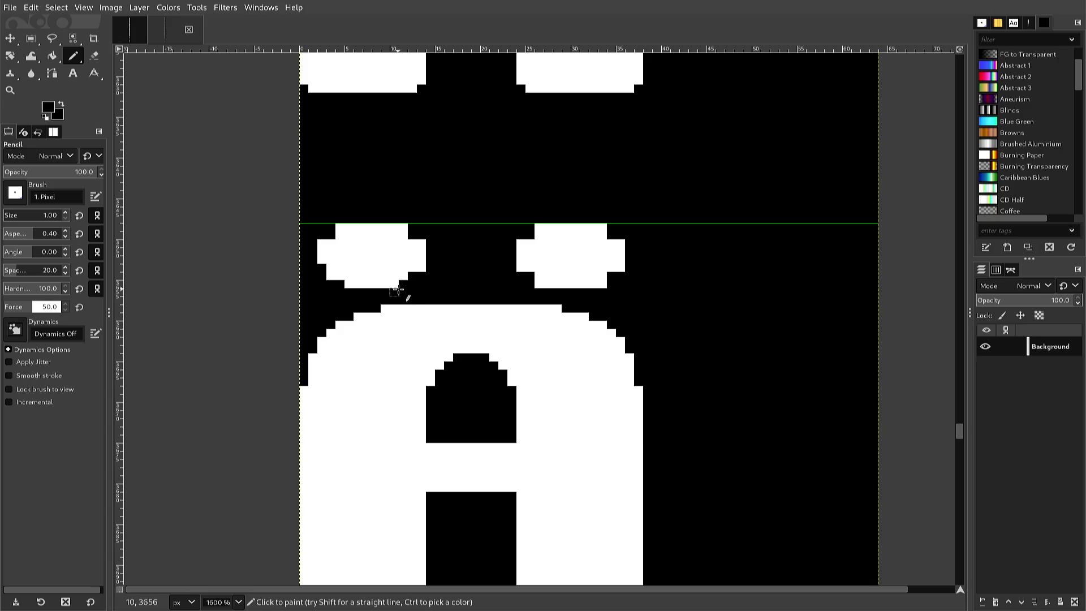
click(395, 287)
key(ctrl)
ctrl+click(403, 274)
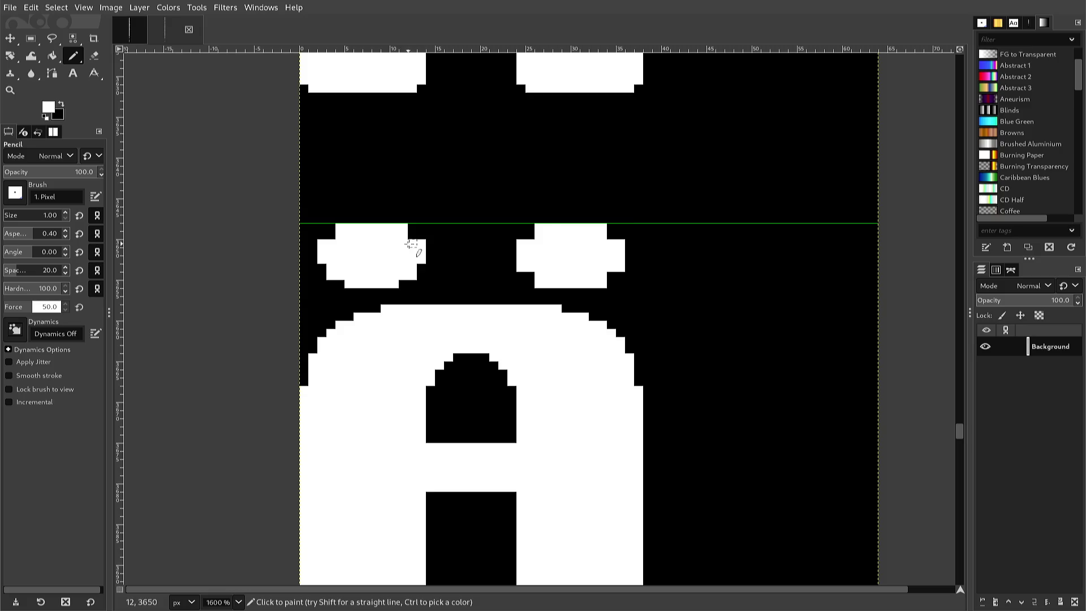
scroll(413, 243, up, 3)
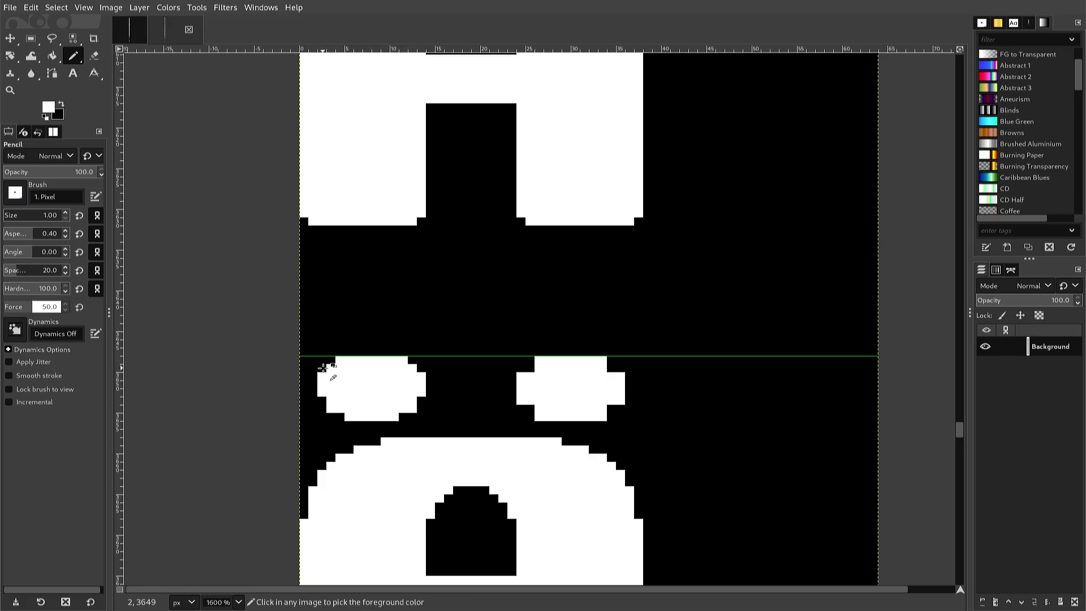
Repaint the left dot's top-left and right-edge pixels so it forms a stepped oval matching the right dot.
ctrl+click(320, 368)
click(320, 375)
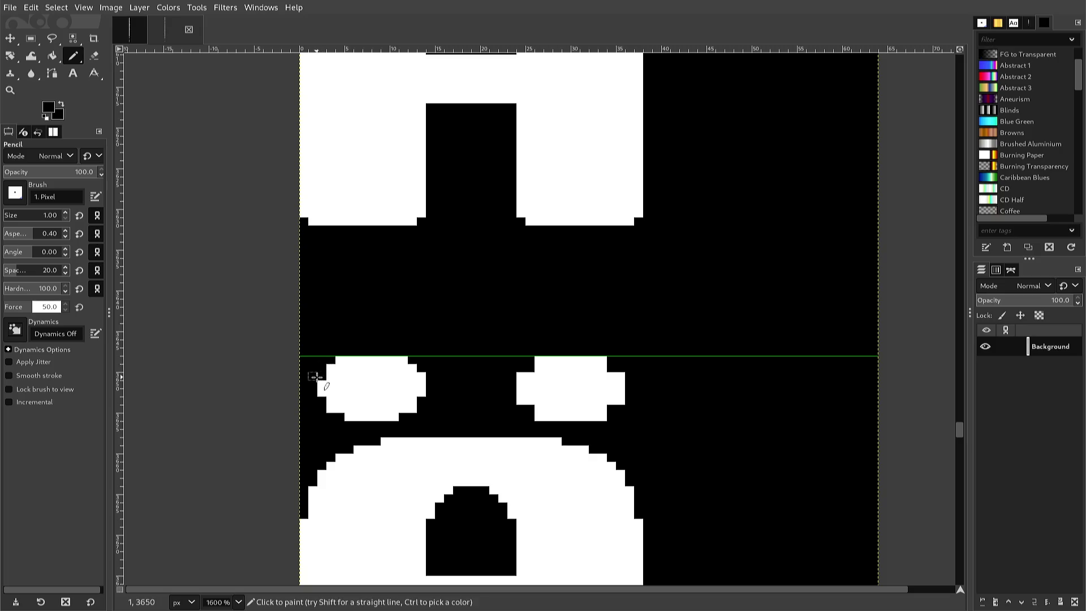
ctrl+click(326, 385)
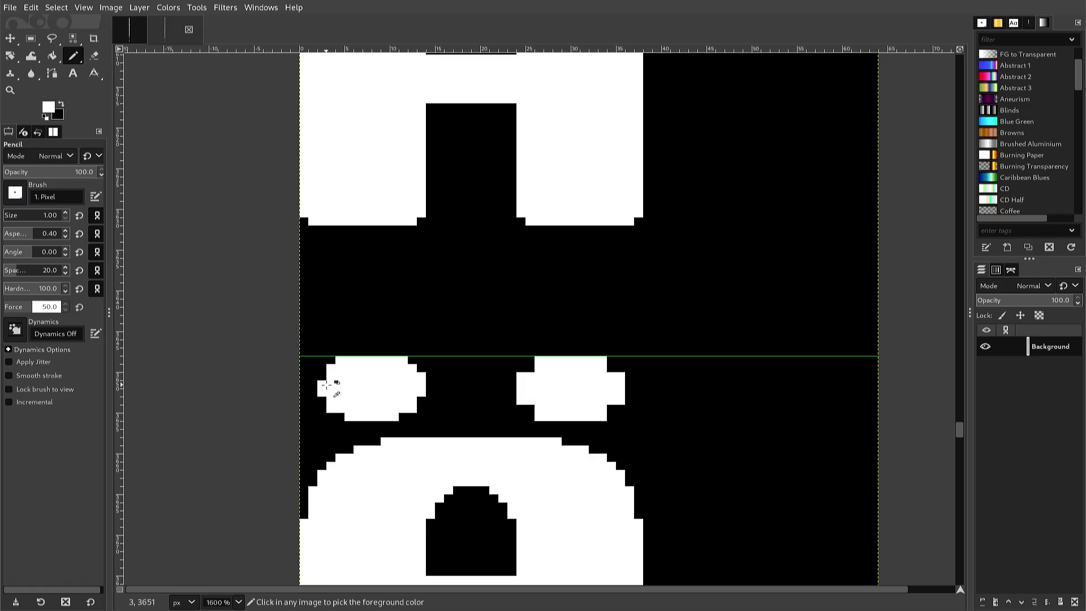
click(322, 377)
ctrl+click(315, 377)
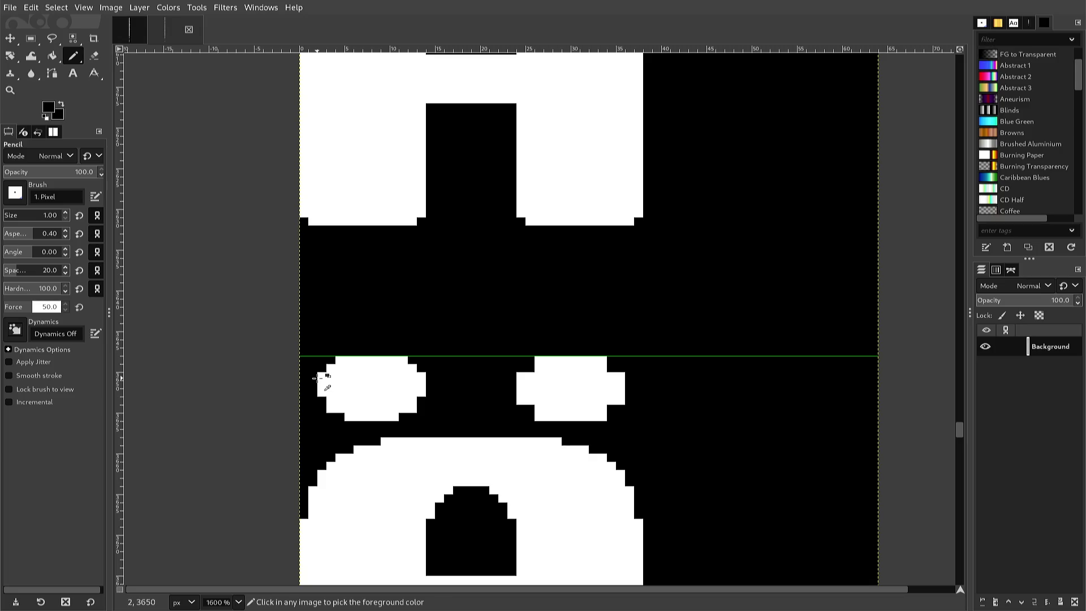
click(321, 377)
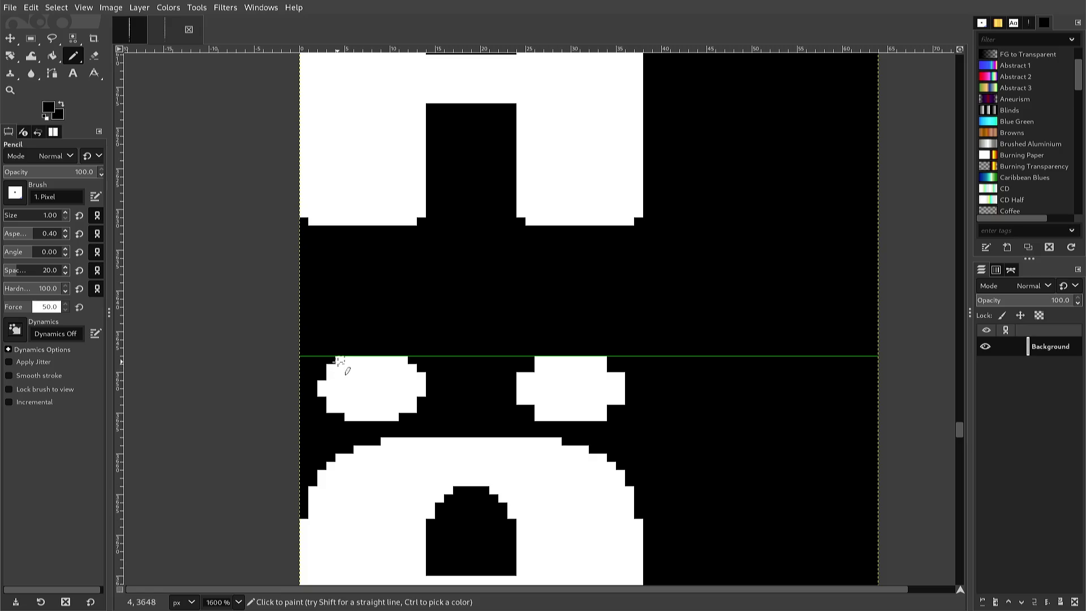
click(337, 360)
drag(418, 378, 416, 378)
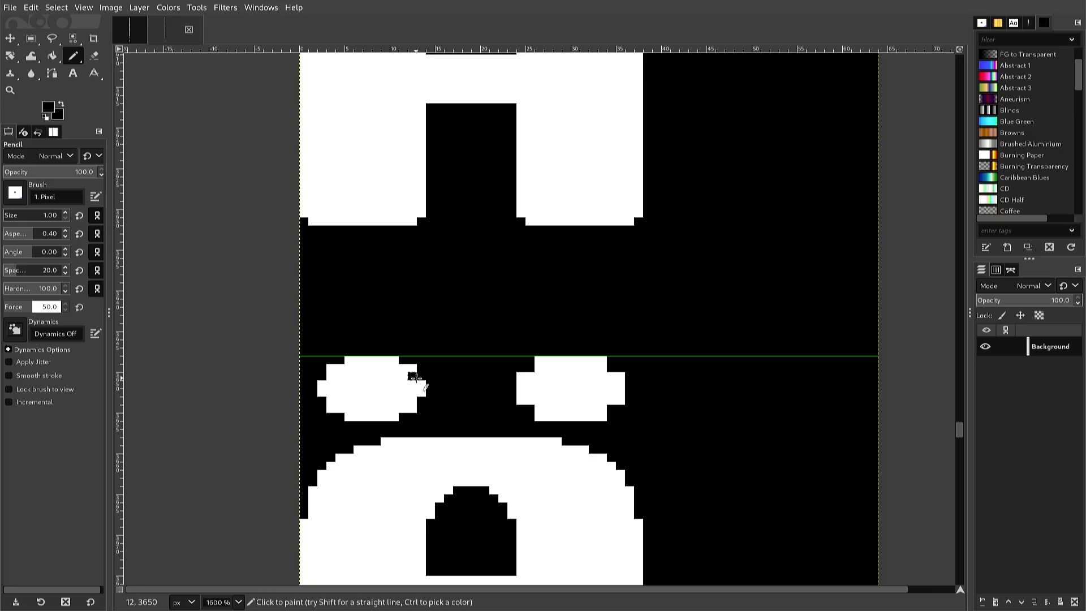
key(x)
click(413, 379)
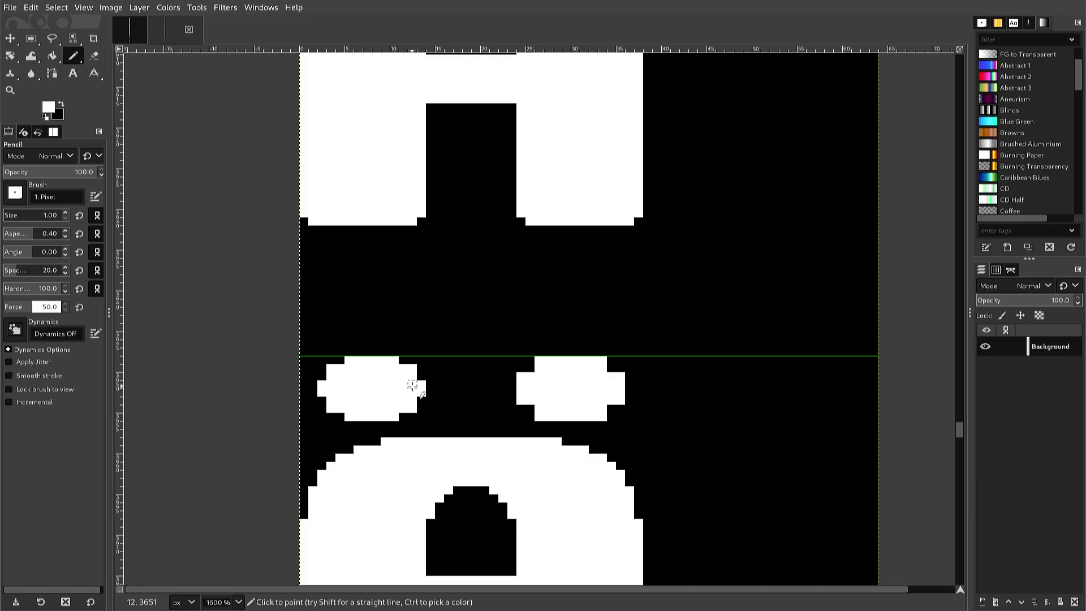
key(r)
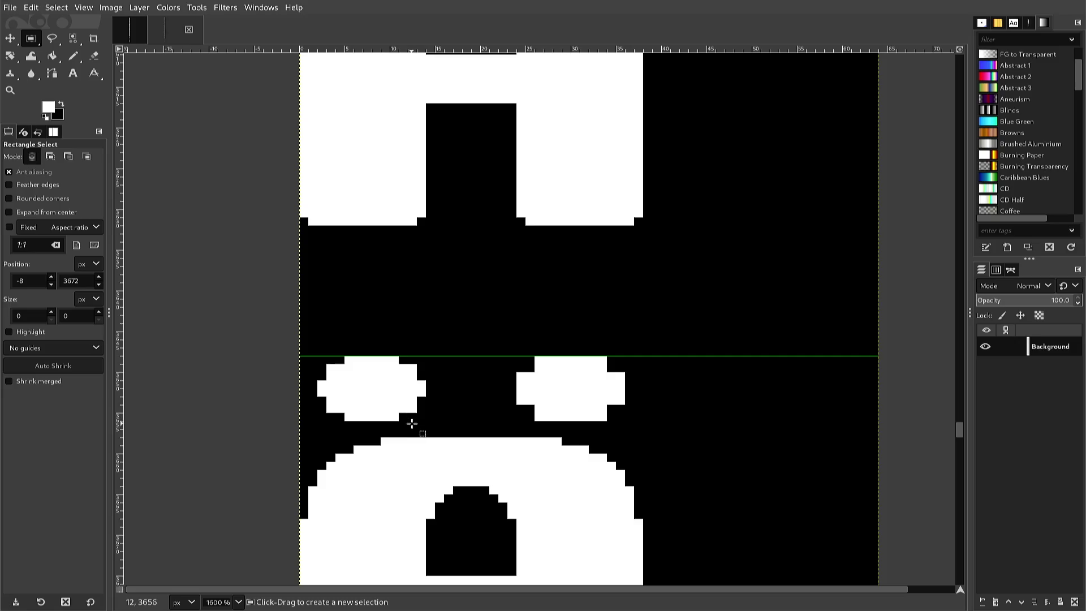
Copy the reshaped left dot and position the pasted copy over the Ä's right dot.
mouse_move(426, 421)
mouse_down()
mouse_move(318, 386)
mouse_move(313, 358)
mouse_up()
key(ctrl)
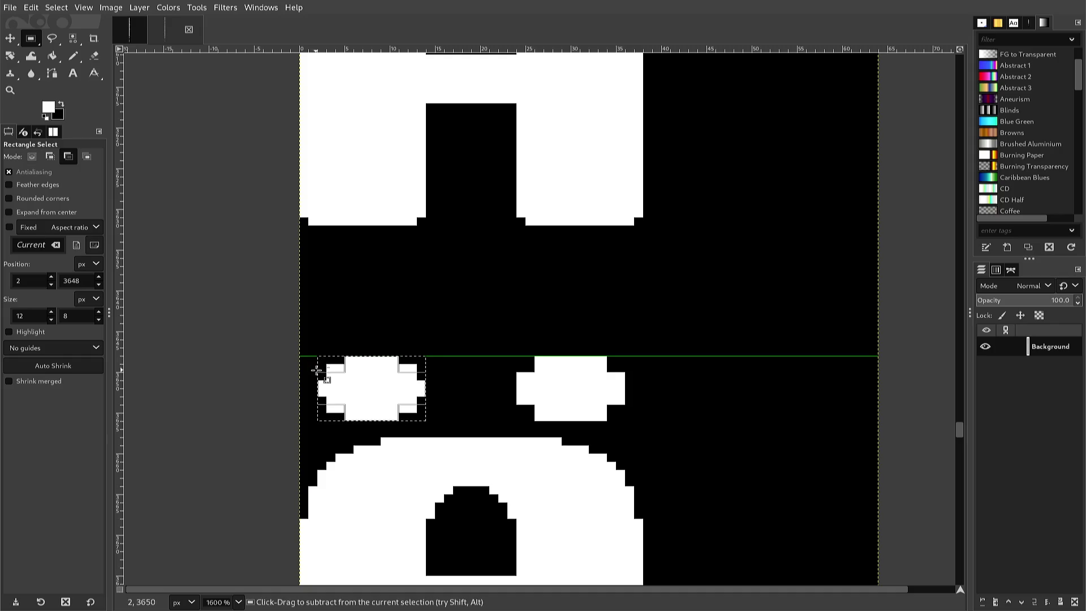
key(ctrl+c)
key(ctrl+v)
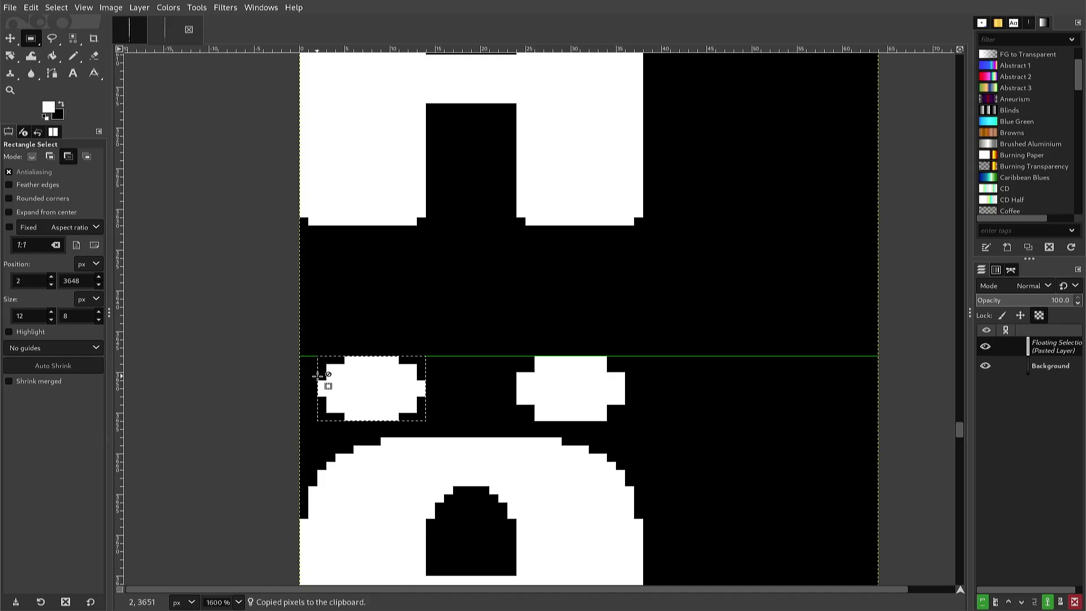
key(Right)
key(Right)
key(Right)
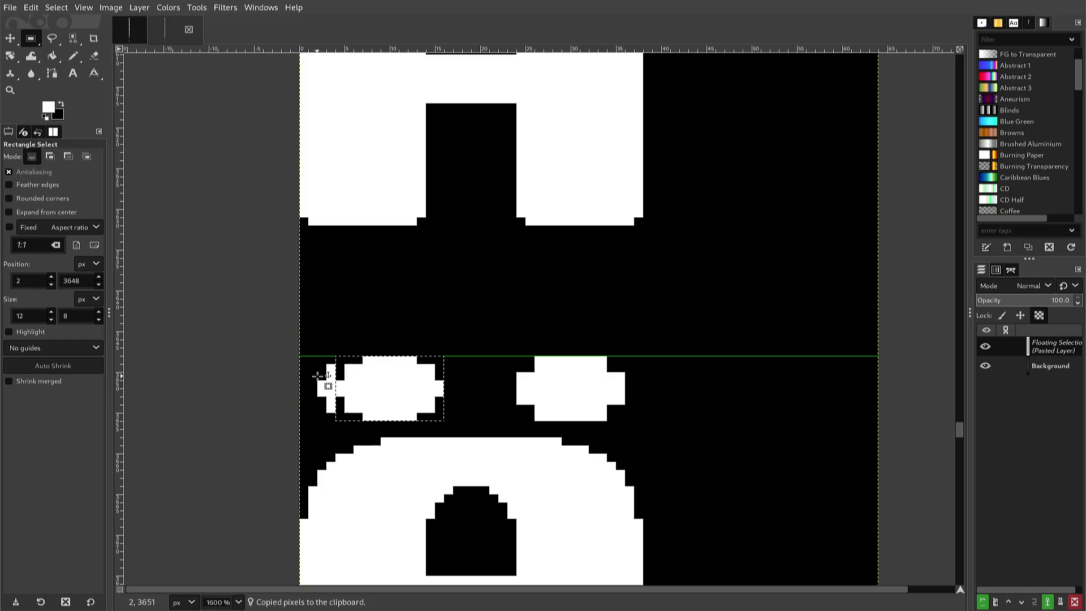
key(Left)
key(Left)
key(Left)
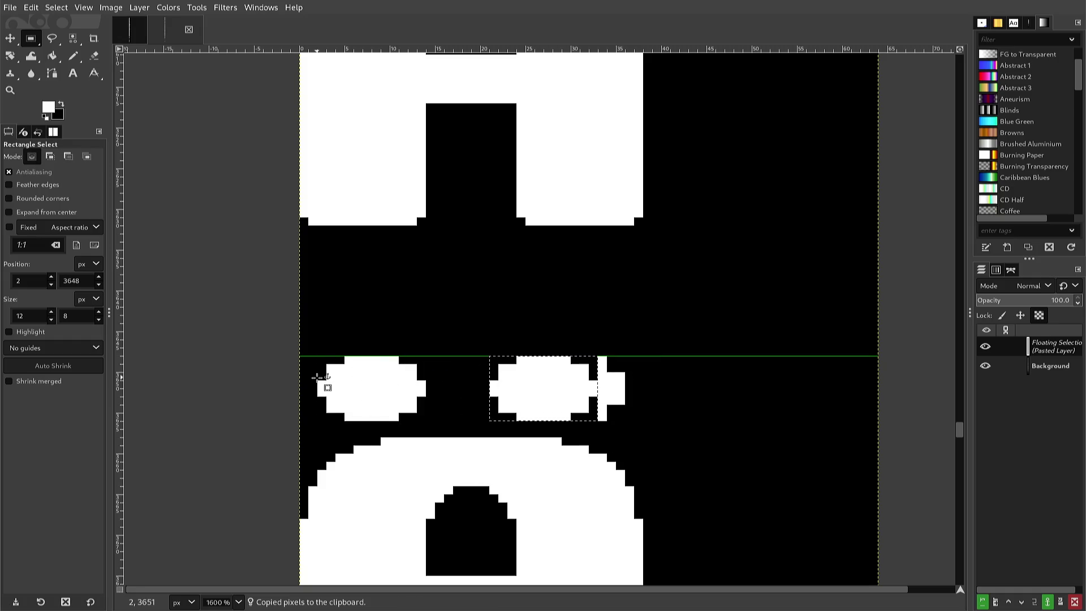
key(Right)
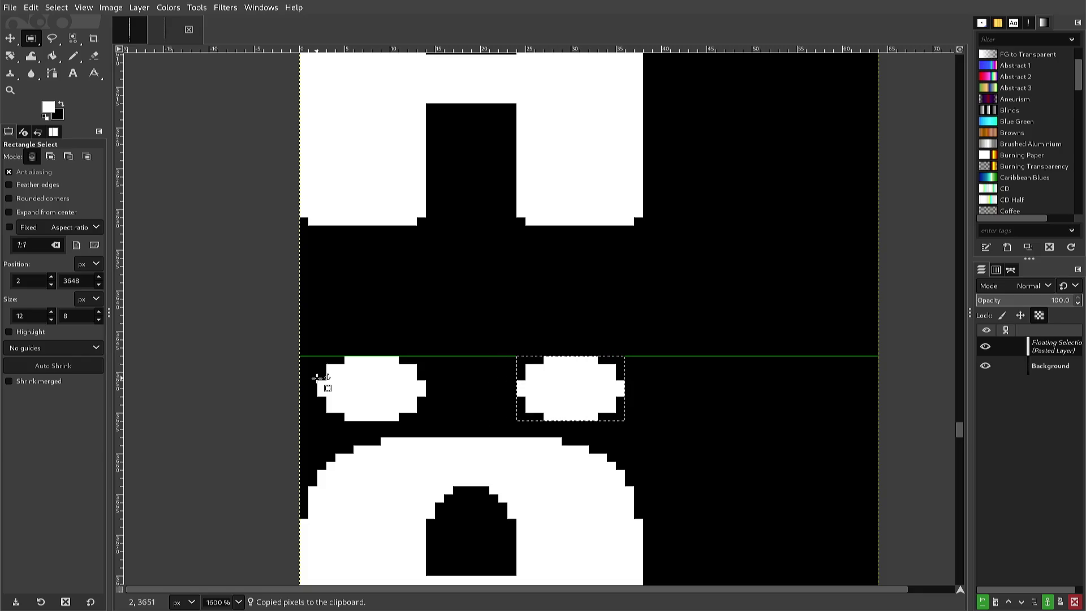
click(314, 383)
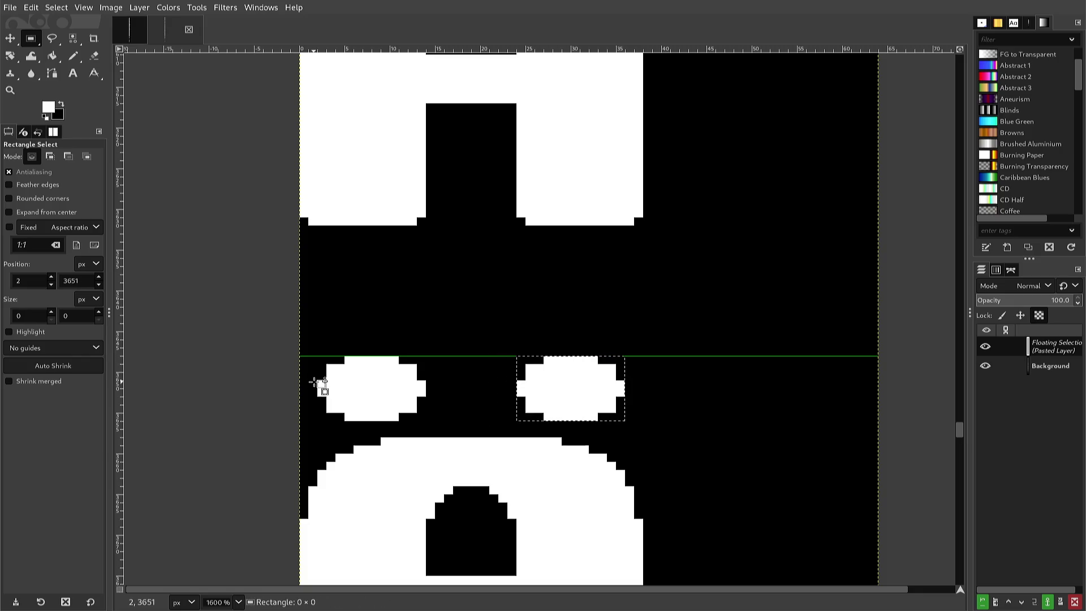
Paste the copied dot into the Ö and nudge it up and left onto the right dot.
scroll(314, 383, down, 1)
scroll(314, 384, up, 2)
scroll(313, 384, down, 2)
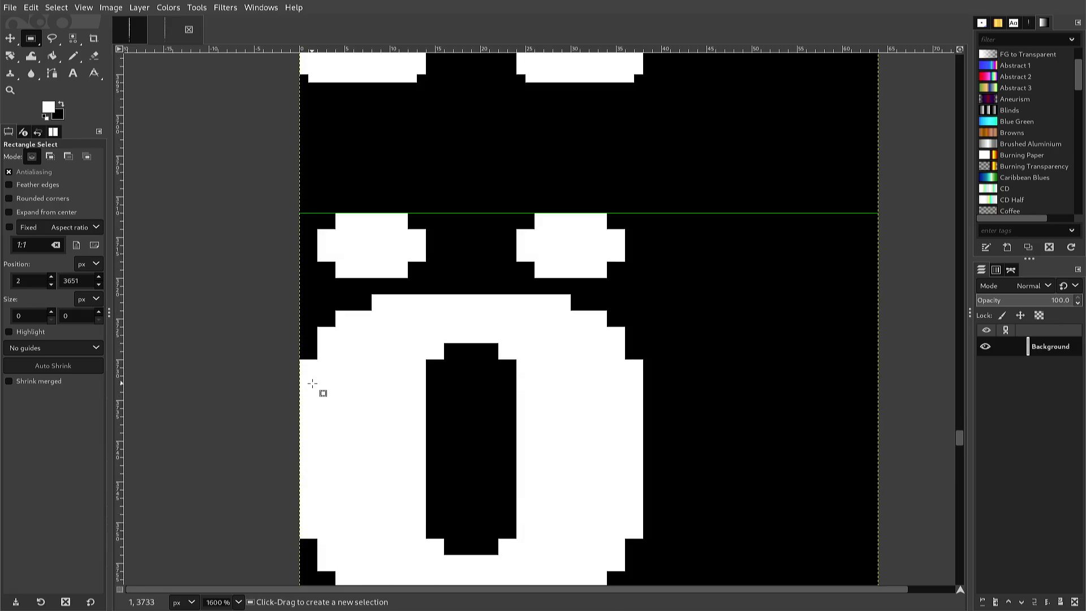
scroll(313, 384, up, 1)
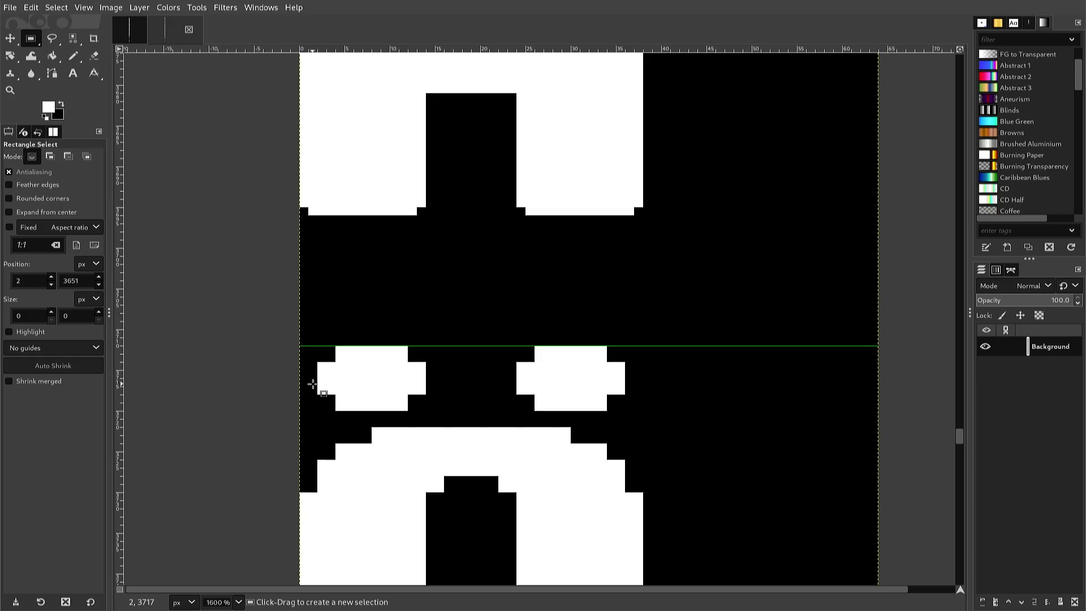
scroll(313, 384, down, 1)
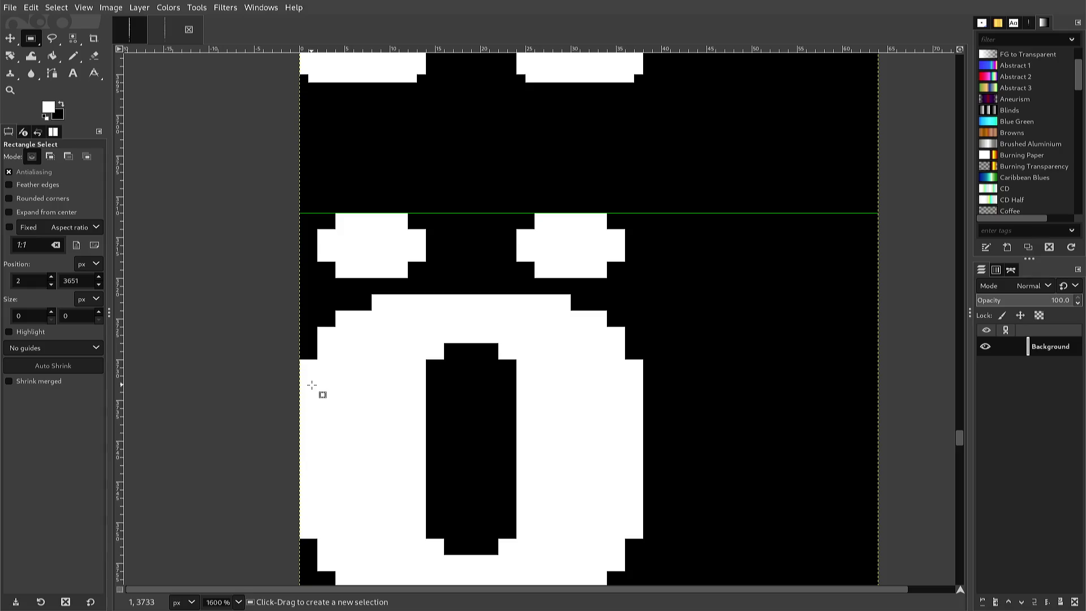
key(ctrl+v)
key(Up)
key(Up)
key(Up)
key(Left)
key(Left)
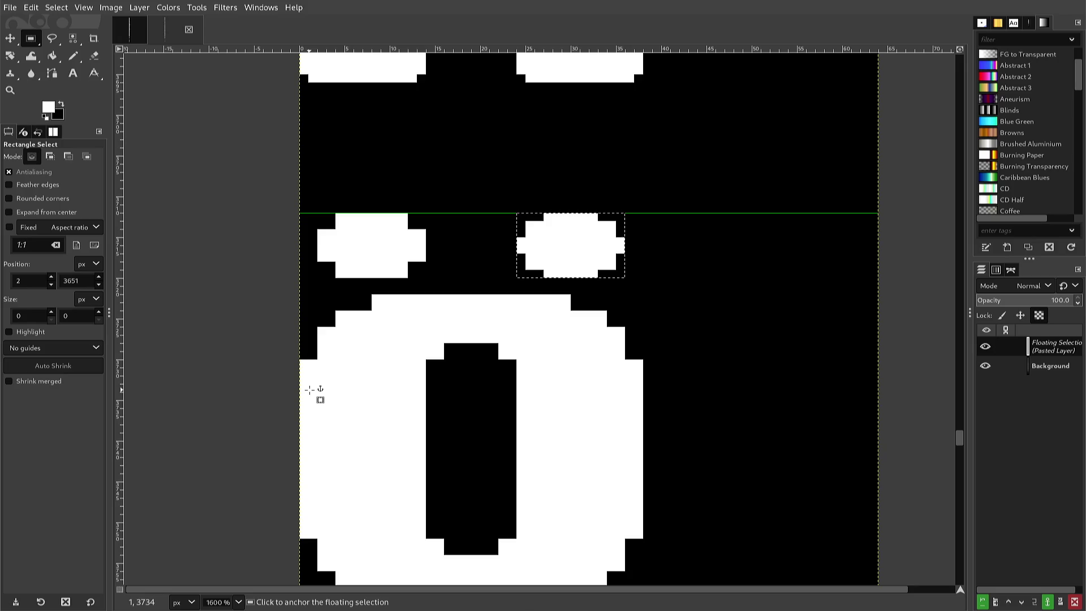
Paste a second copy of the dot over the Ö's left dot and anchor it.
key(ctrl+c)
key(ctrl+v)
key(Left)
key(Left)
key(Left)
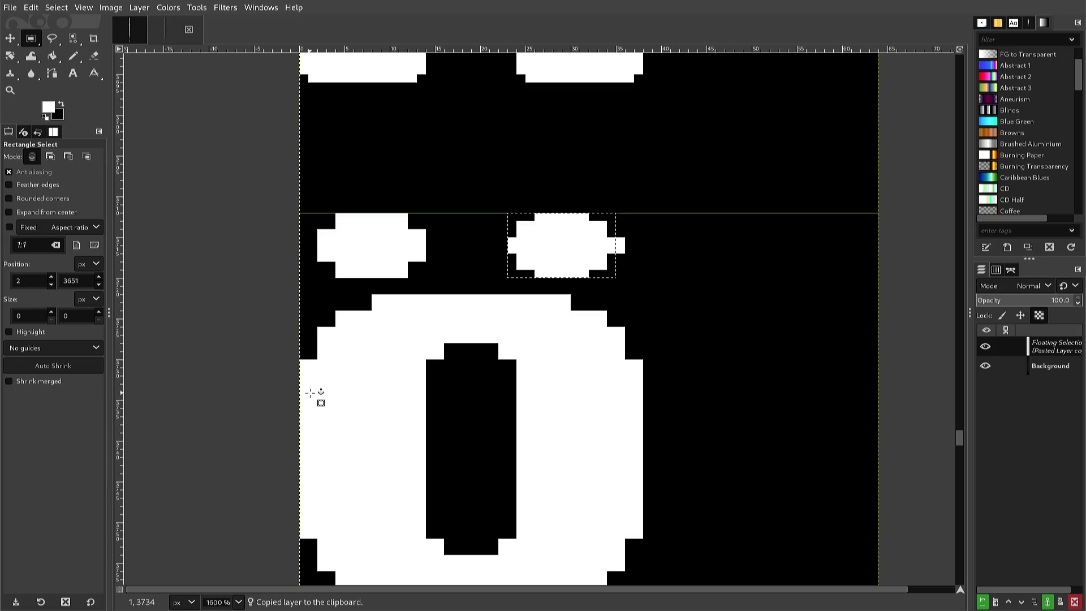
key(Left)
key(Left)
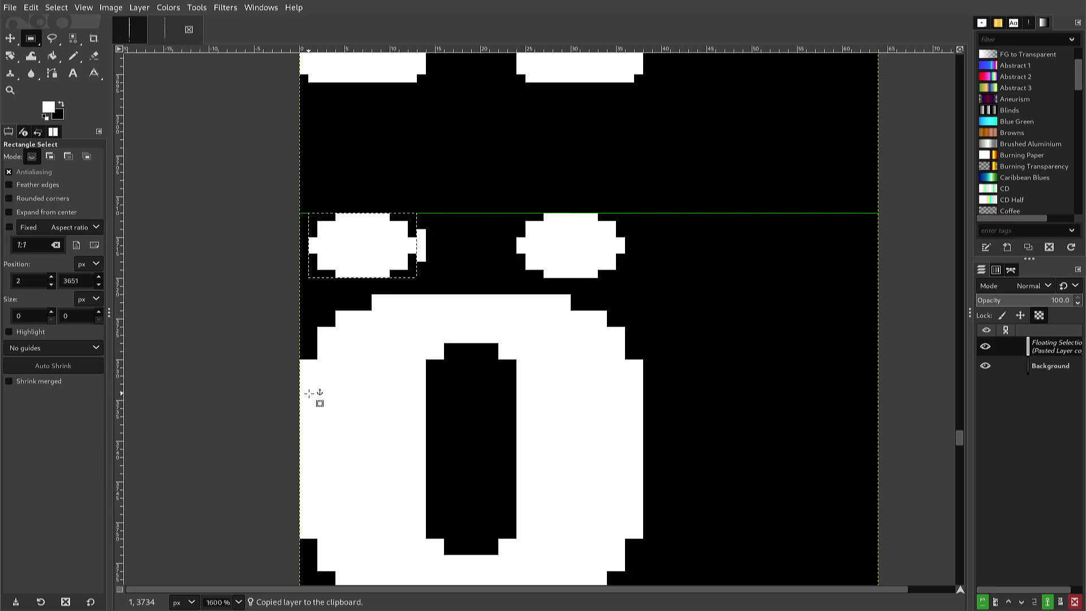
key(Right)
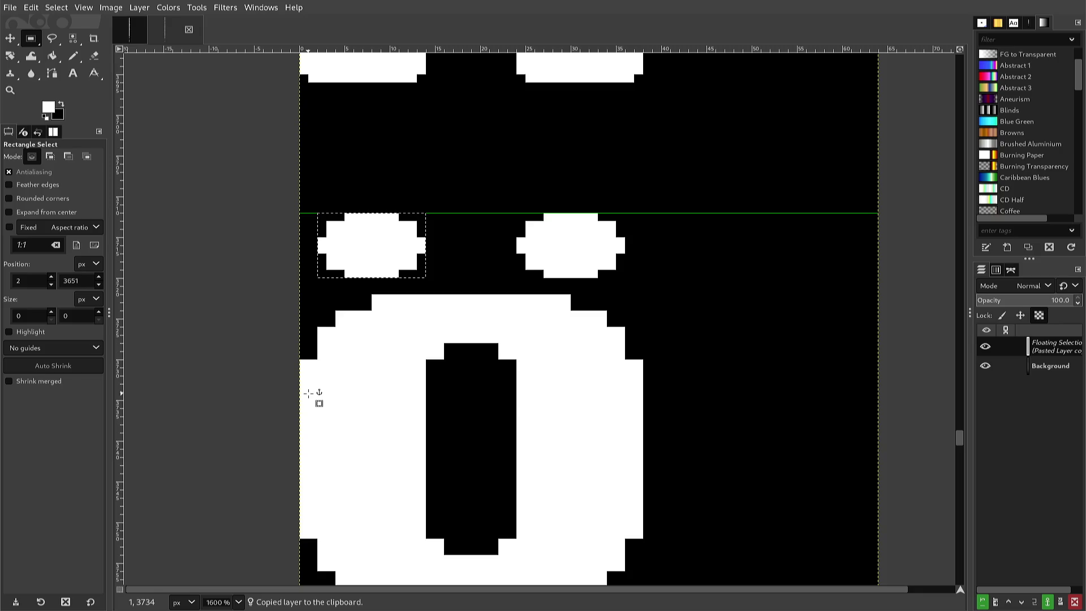
click(308, 393)
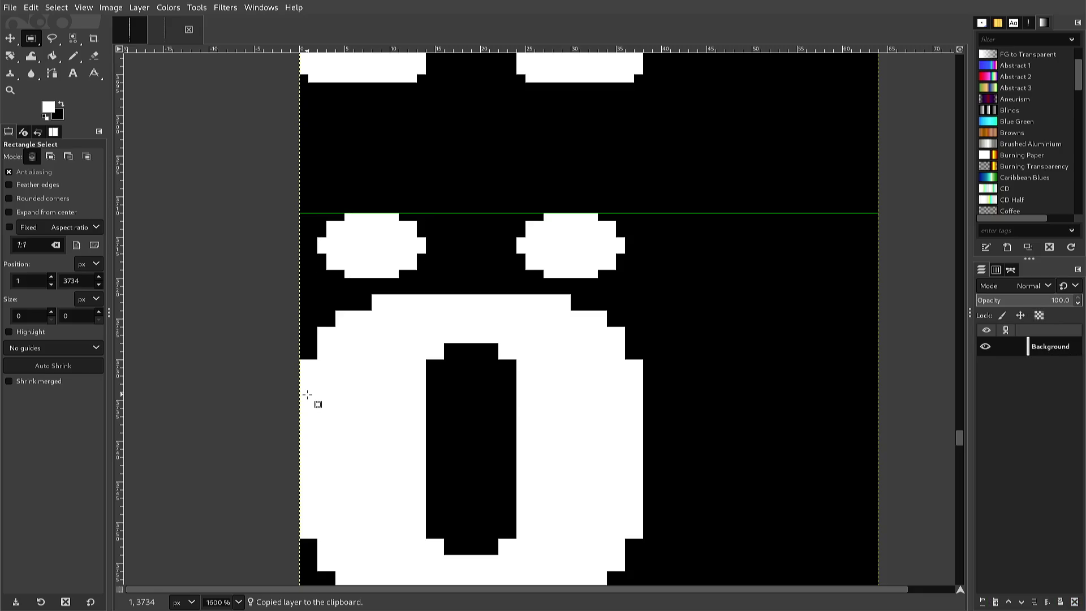
scroll(307, 394, down, 2)
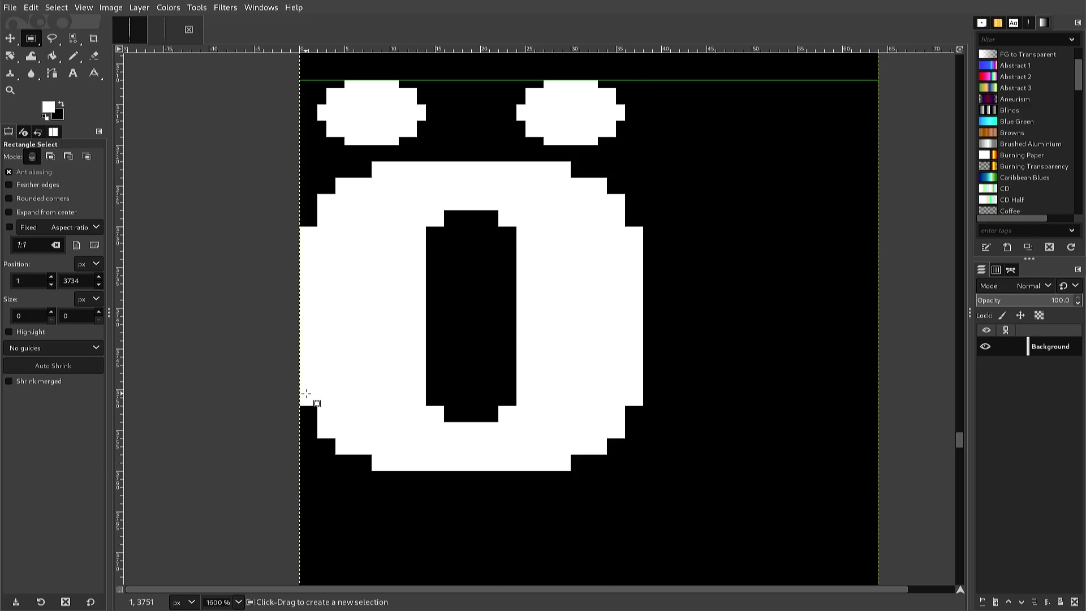
Switch the selection mode to subtract and dismiss the image context menu twice.
scroll(306, 393, up, 2)
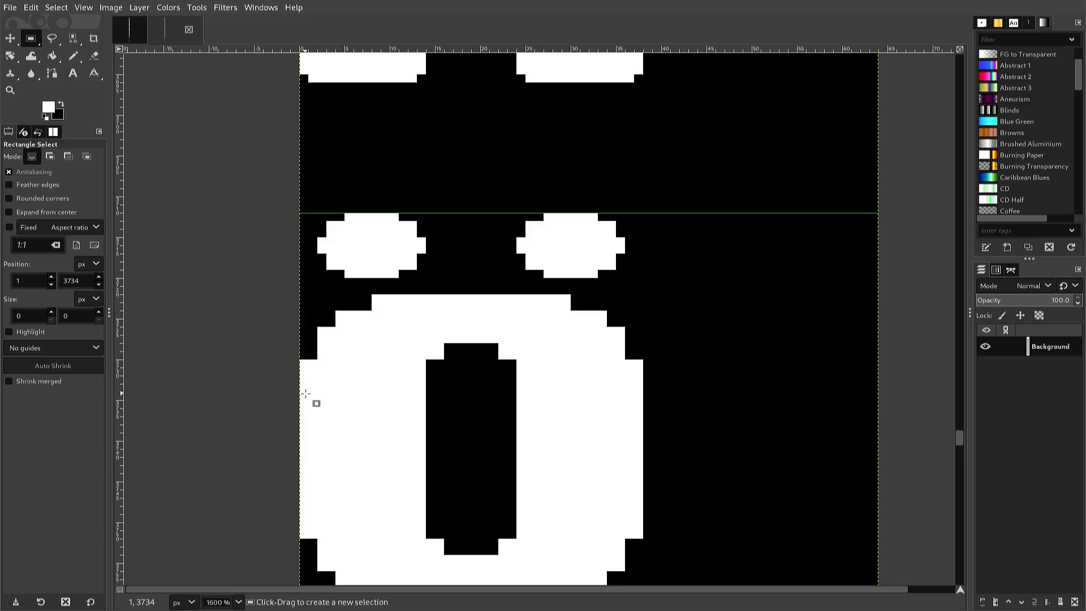
ctrl+scroll(305, 395, down, 3)
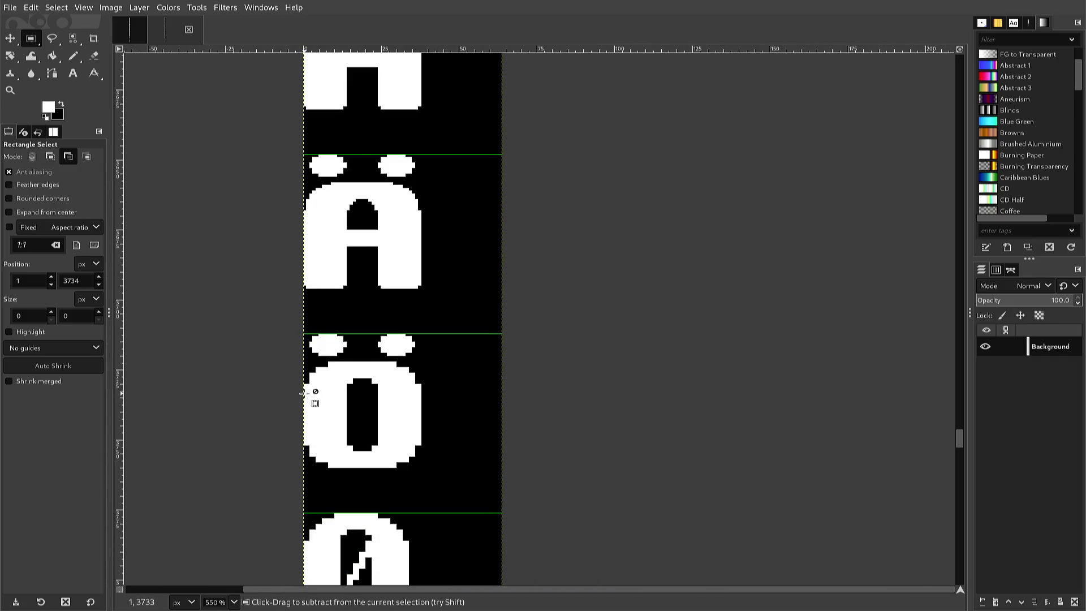
ctrl+scroll(303, 396, down, 6)
ctrl+scroll(302, 394, up, 1)
scroll(303, 395, up, 6)
scroll(302, 394, up, 3)
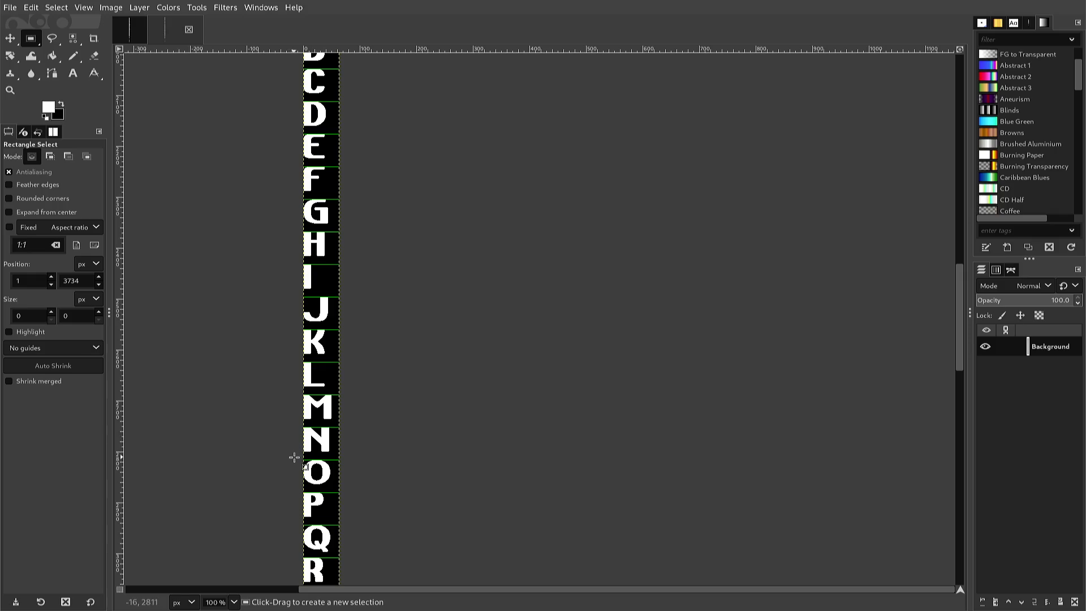
key(ctrl)
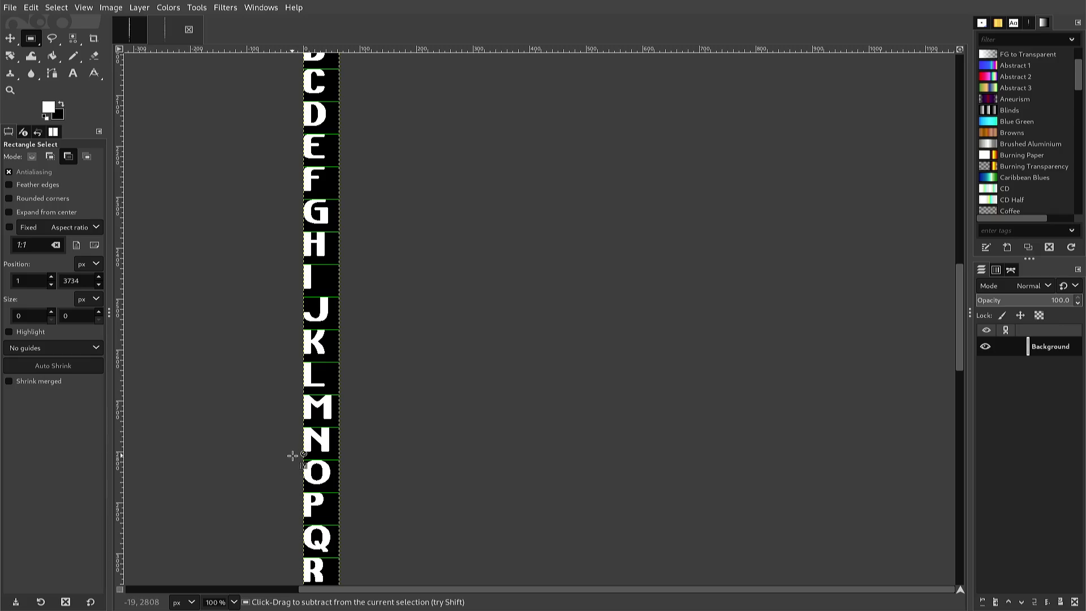
right_click(294, 457)
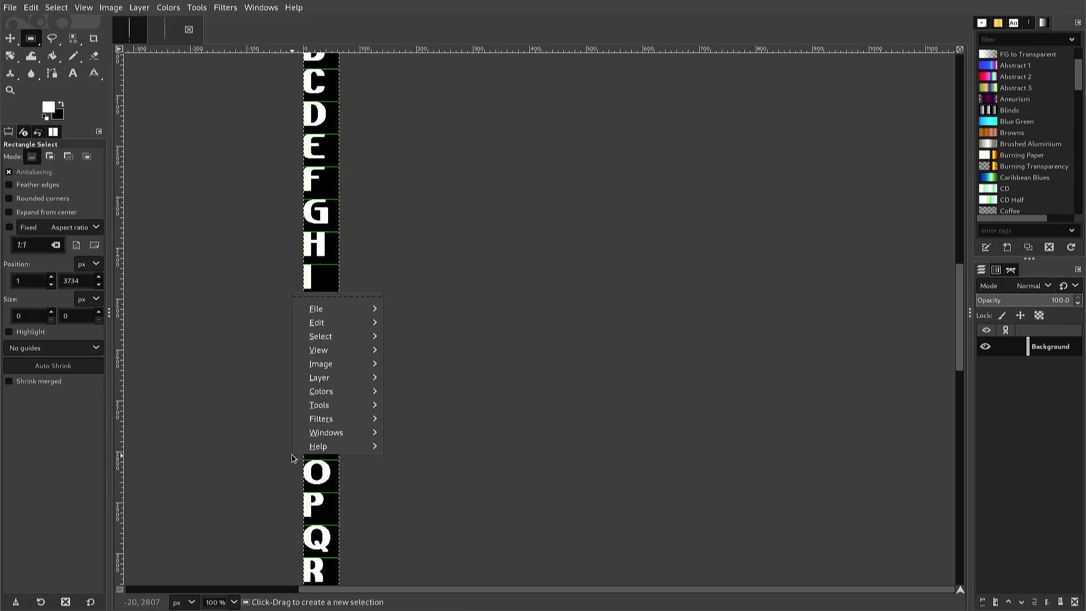
click(296, 464)
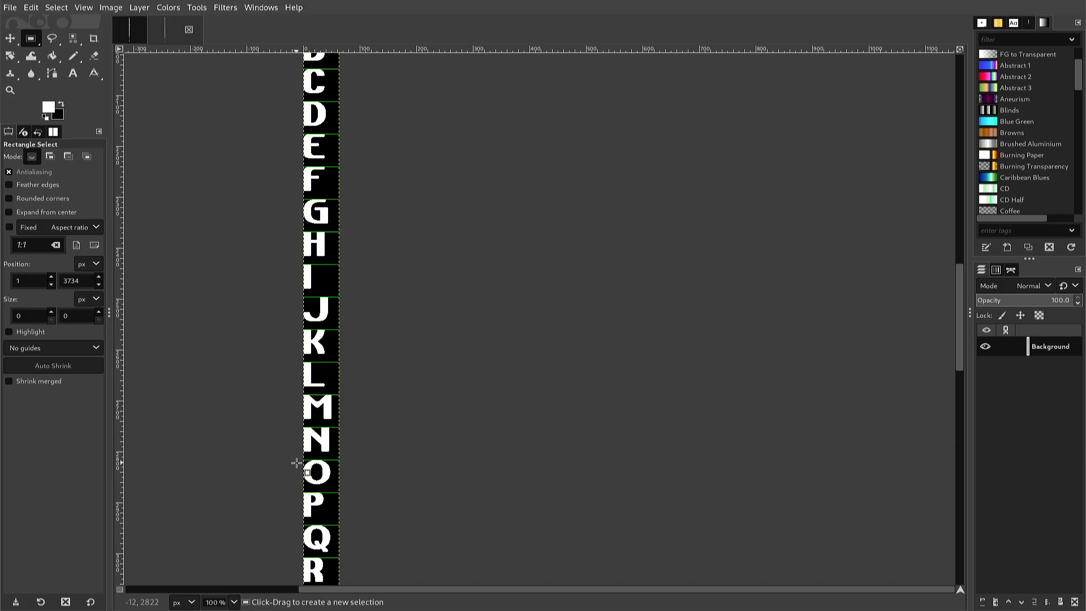
right_click(296, 466)
ctrl+click(297, 465)
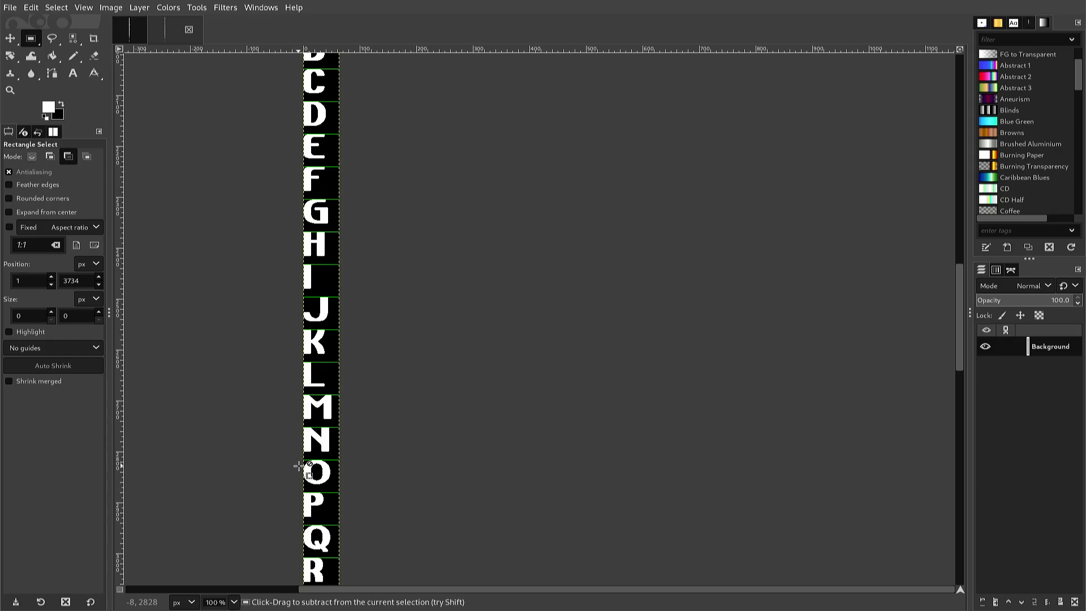
Zoom in from 100% to 550% on the letter O.
ctrl+scroll(298, 466, up, 3)
ctrl+scroll(298, 466, up, 1)
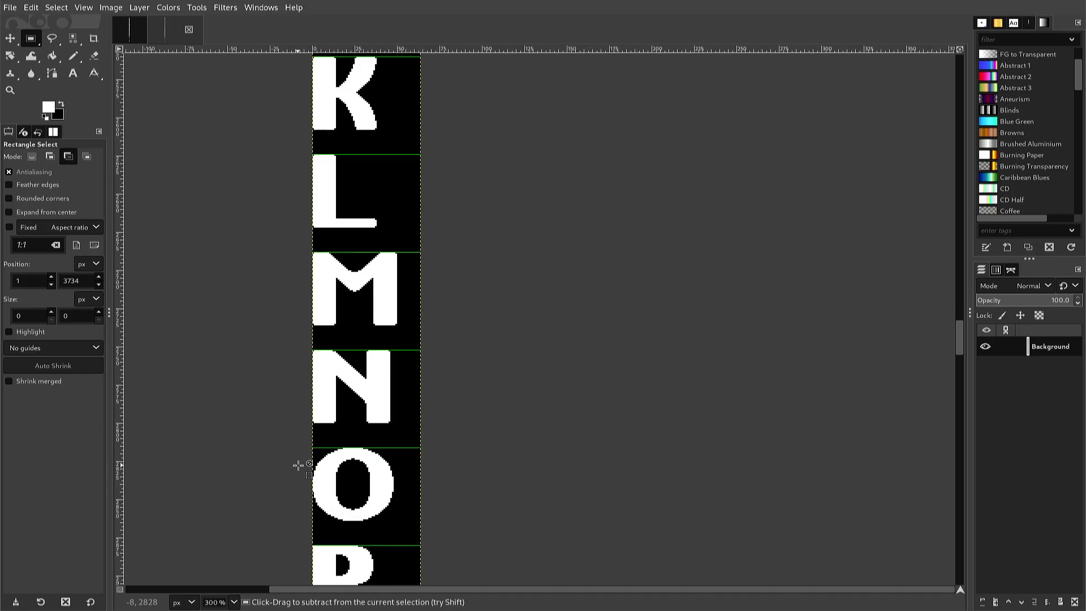
ctrl+scroll(298, 465, up, 1)
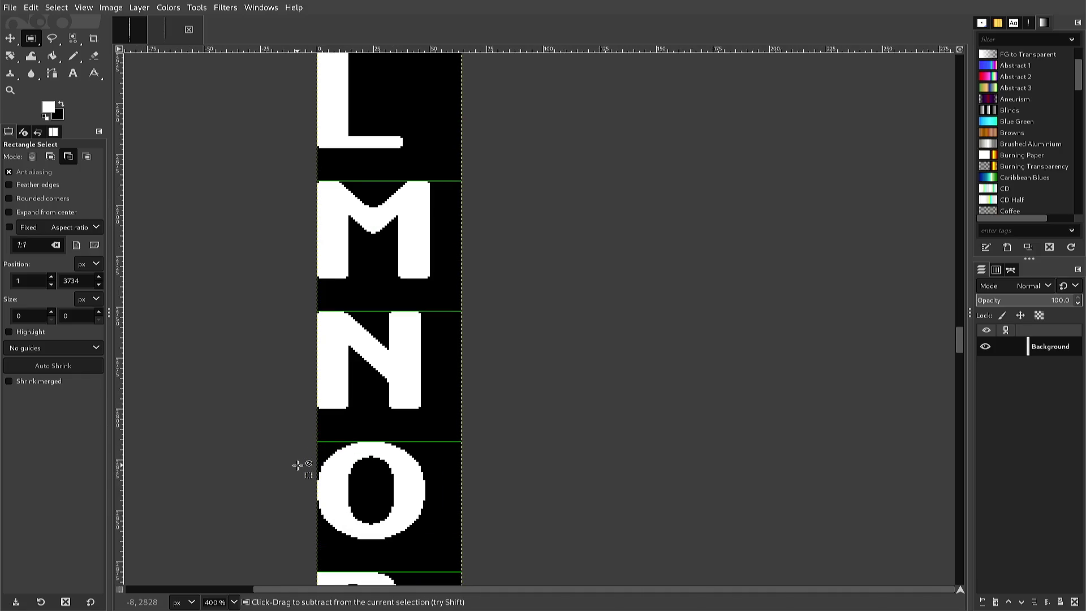
ctrl+scroll(296, 465, up, 1)
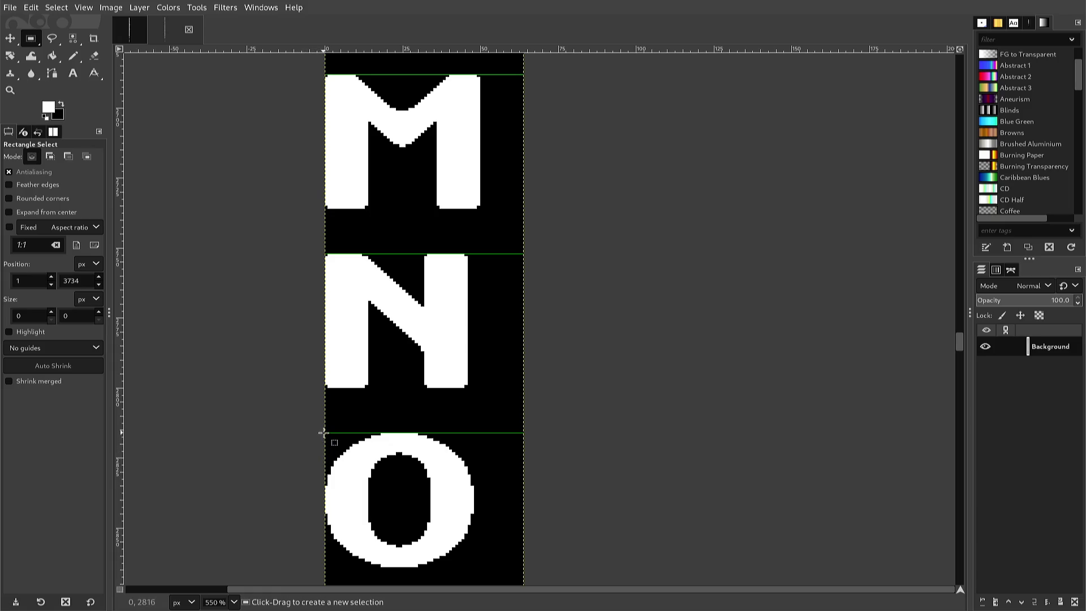
Rectangle-select the top half of the O's bowl, copy it, then deselect.
mouse_move(320, 433)
mouse_down()
mouse_move(337, 503)
mouse_move(474, 503)
mouse_up()
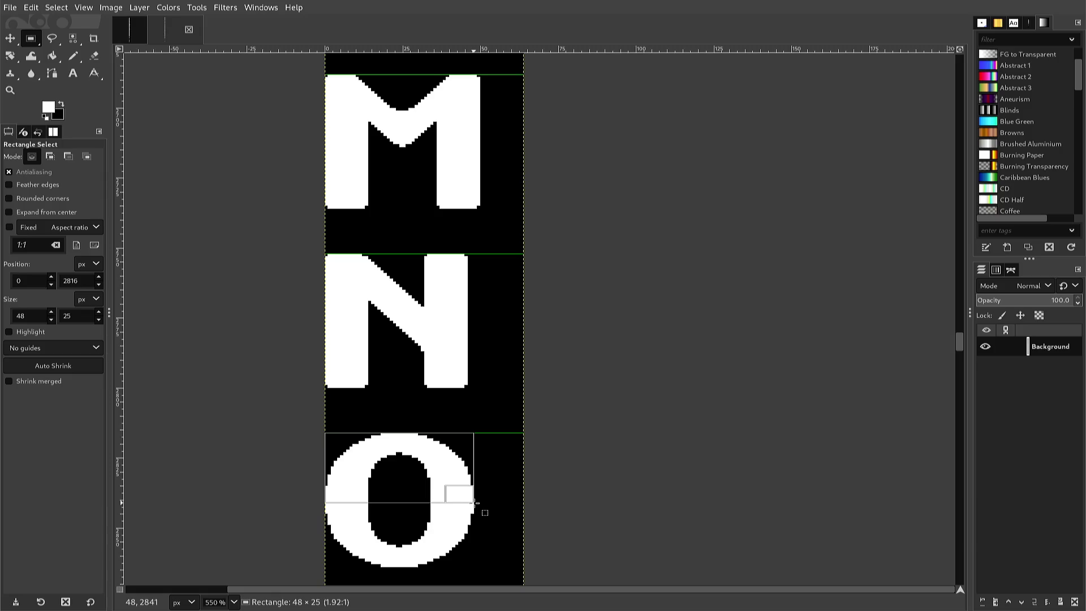
drag(477, 502, 476, 494)
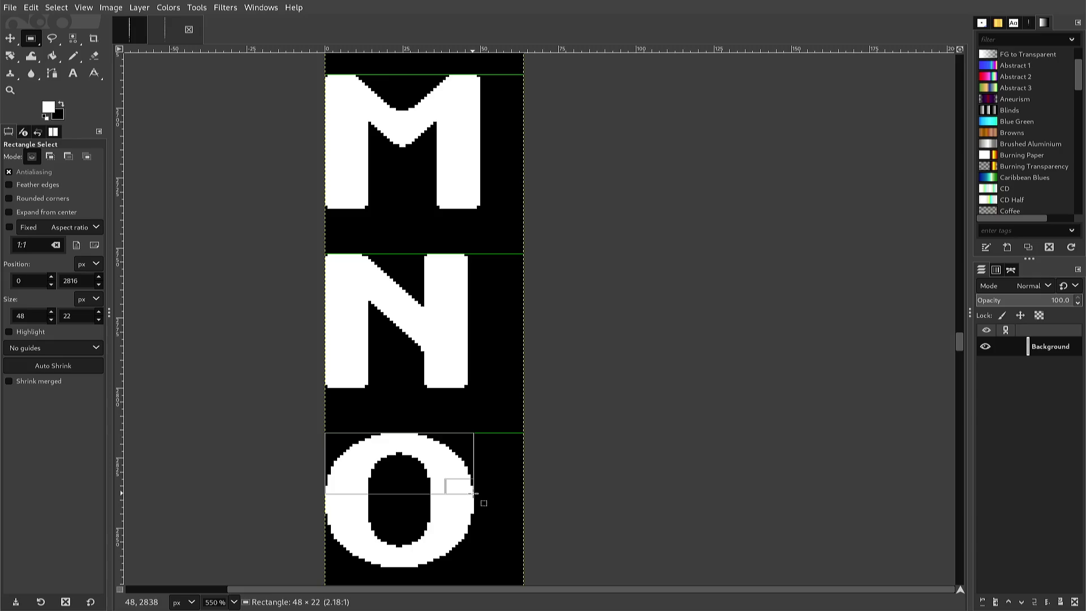
key(Escape)
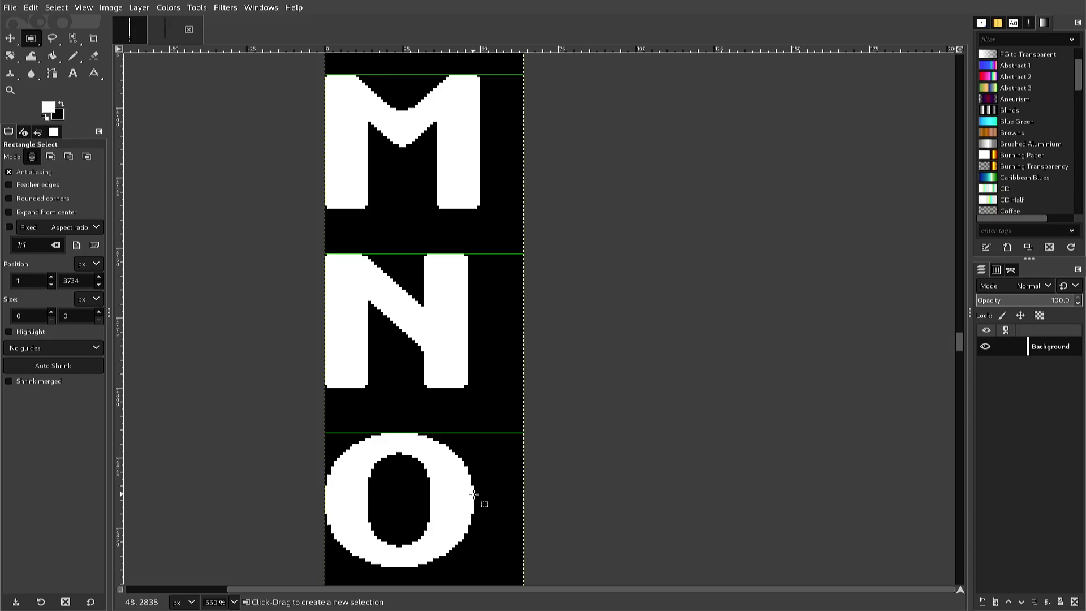
mouse_move(475, 494)
mouse_down()
mouse_move(320, 451)
mouse_move(323, 434)
mouse_up()
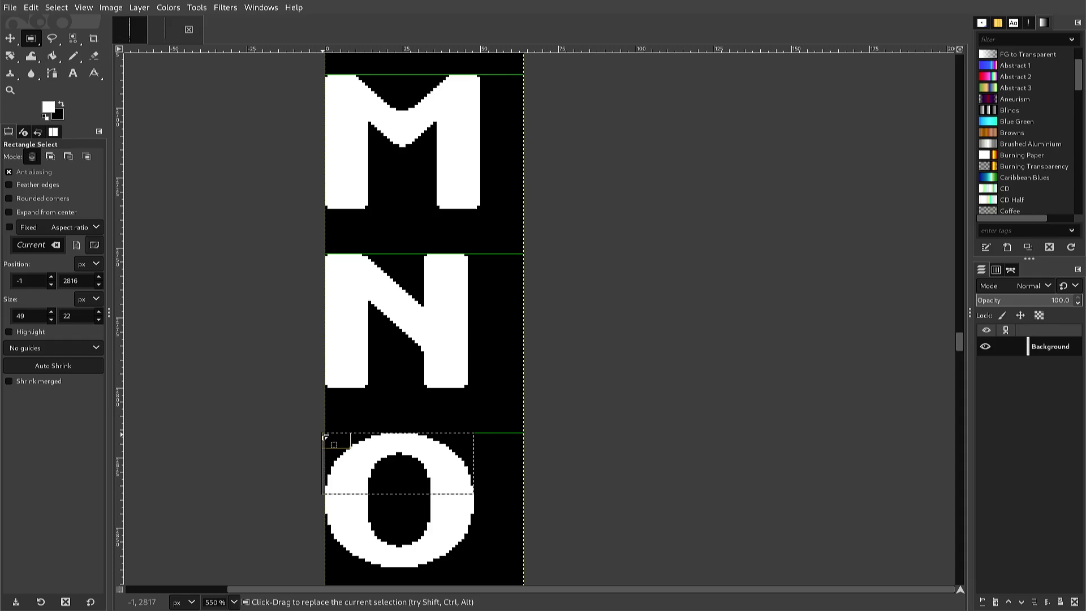
key(ctrl+c)
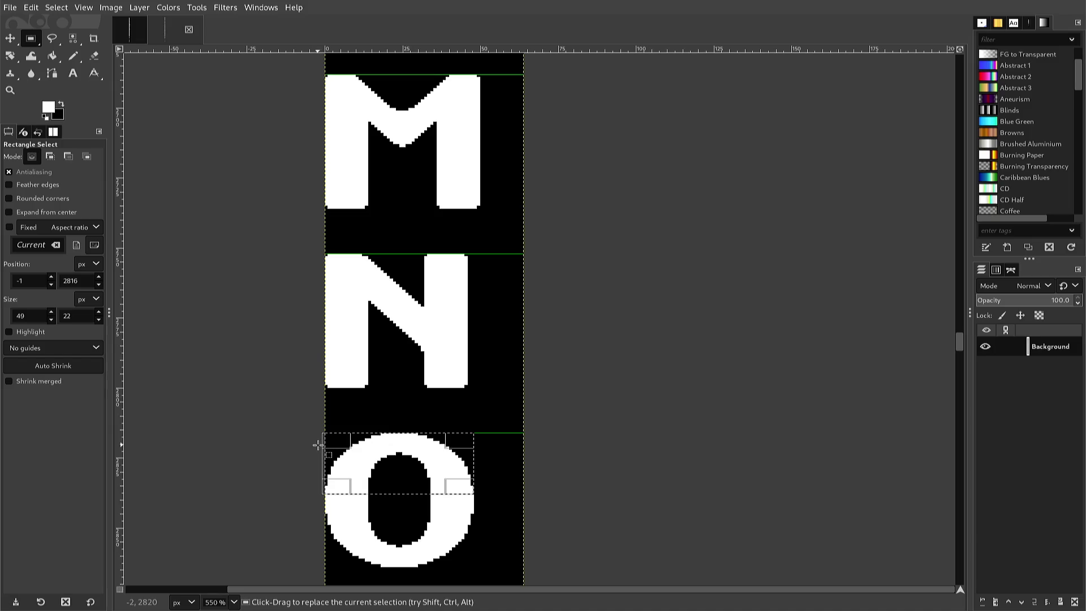
click(317, 447)
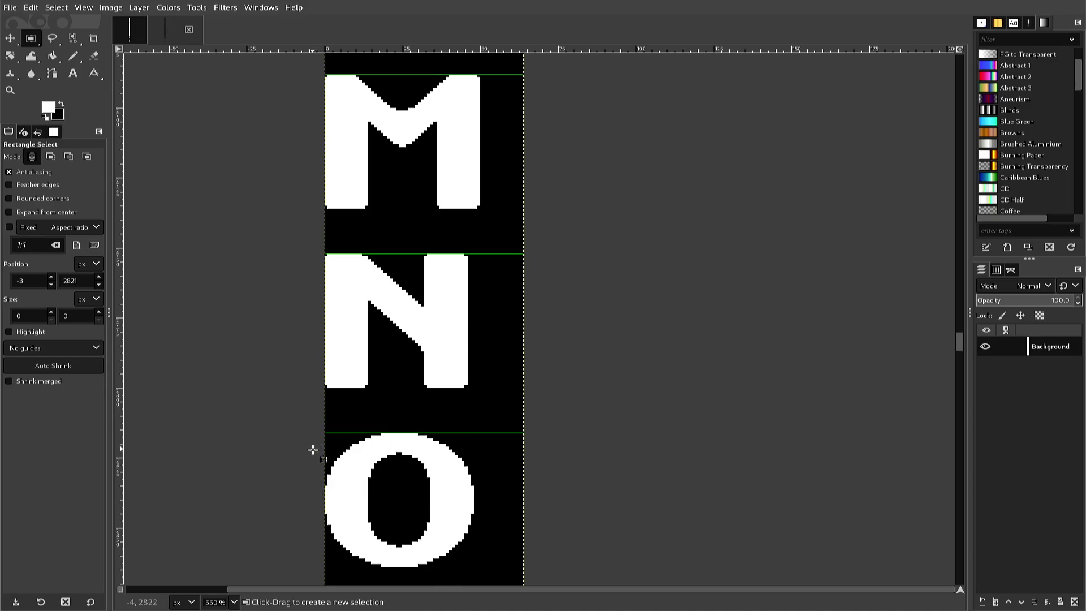
scroll(311, 447, down, 10)
scroll(307, 449, down, 20)
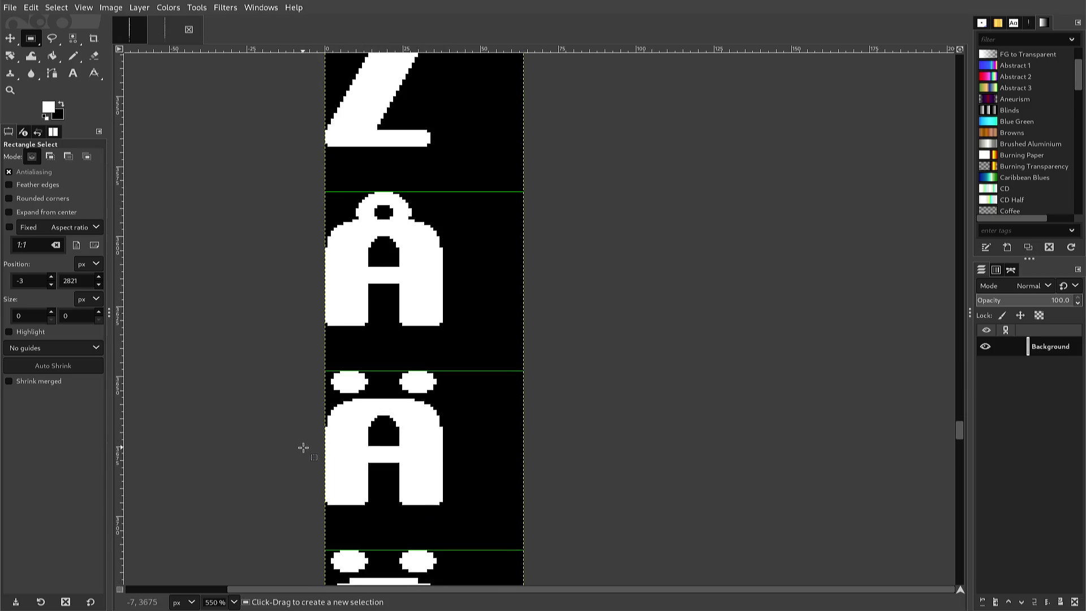
Paste the O's top half onto the Ö, nudge it into position, and anchor it.
scroll(304, 448, down, 4)
scroll(304, 447, up, 2)
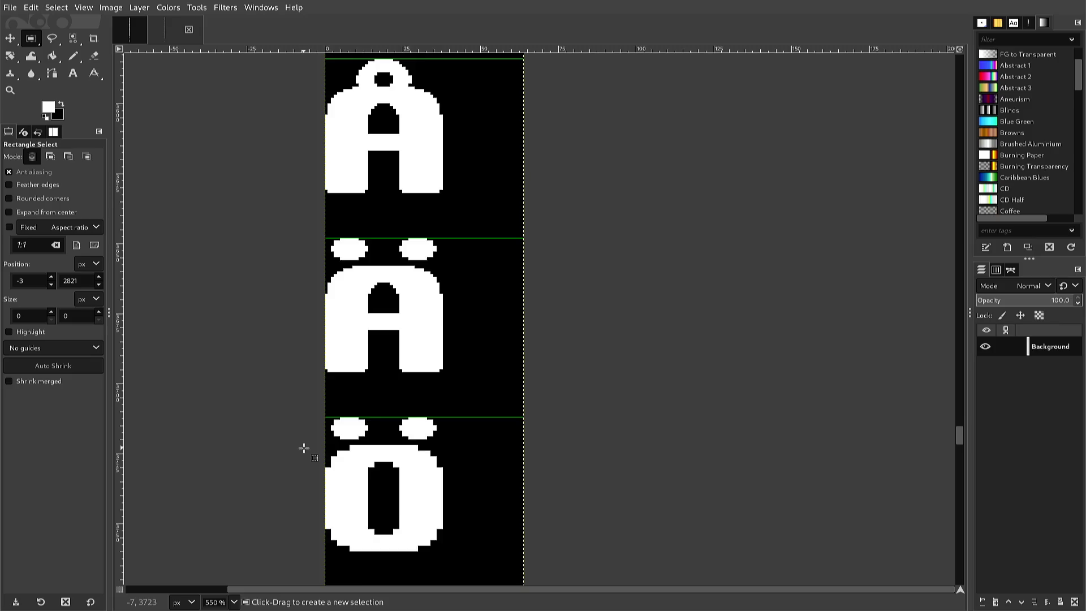
scroll(304, 448, down, 2)
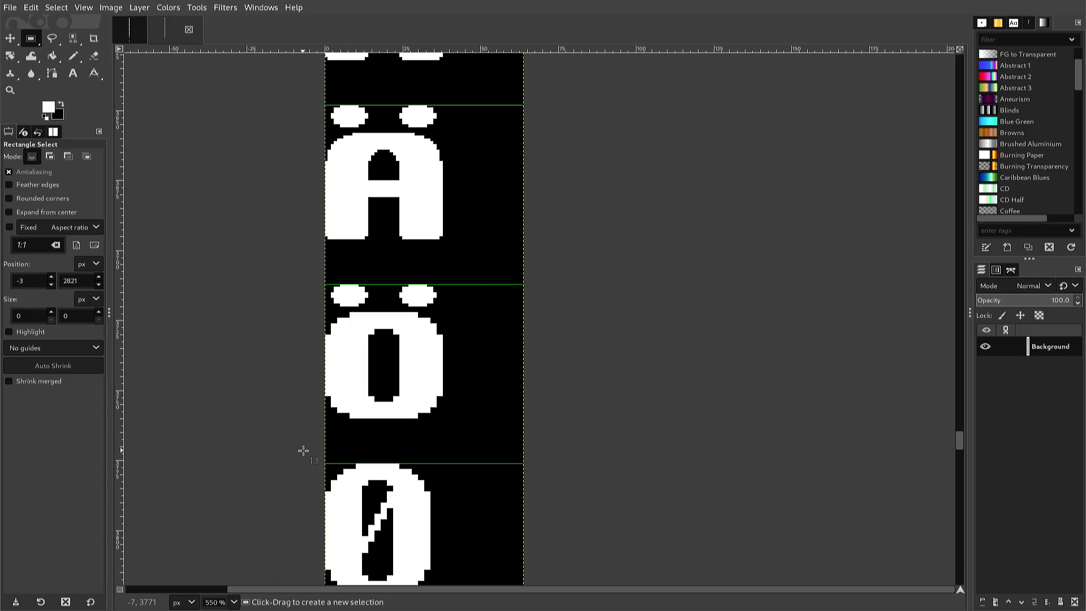
key(ctrl+v)
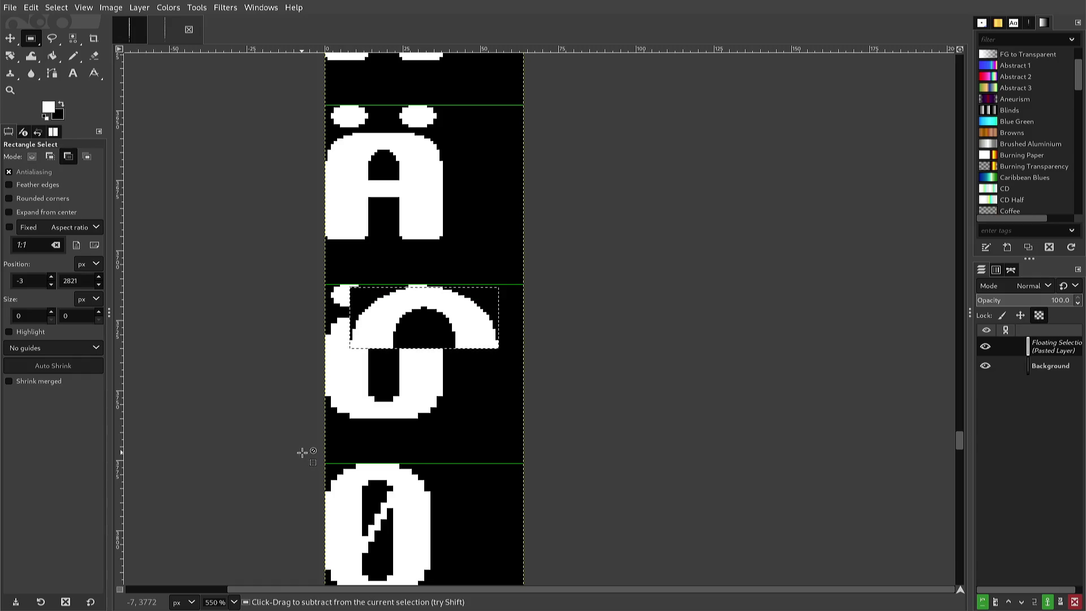
key(Down)
key(Down)
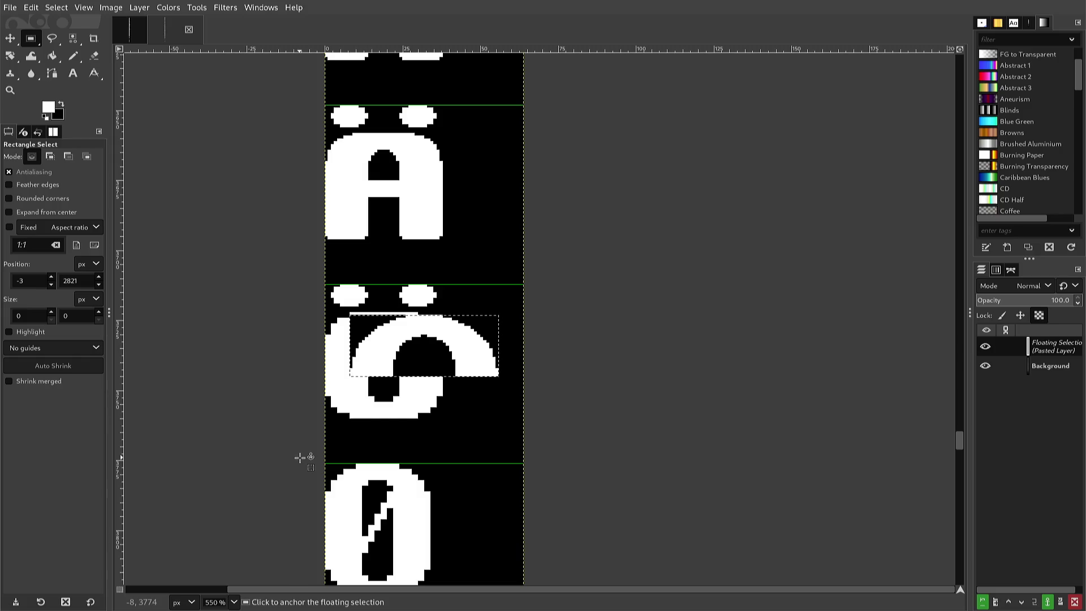
key(Up)
key(Left)
key(Left)
key(Left)
key(Left)
key(Left)
key(Left)
key(Left)
key(Left)
key(Left)
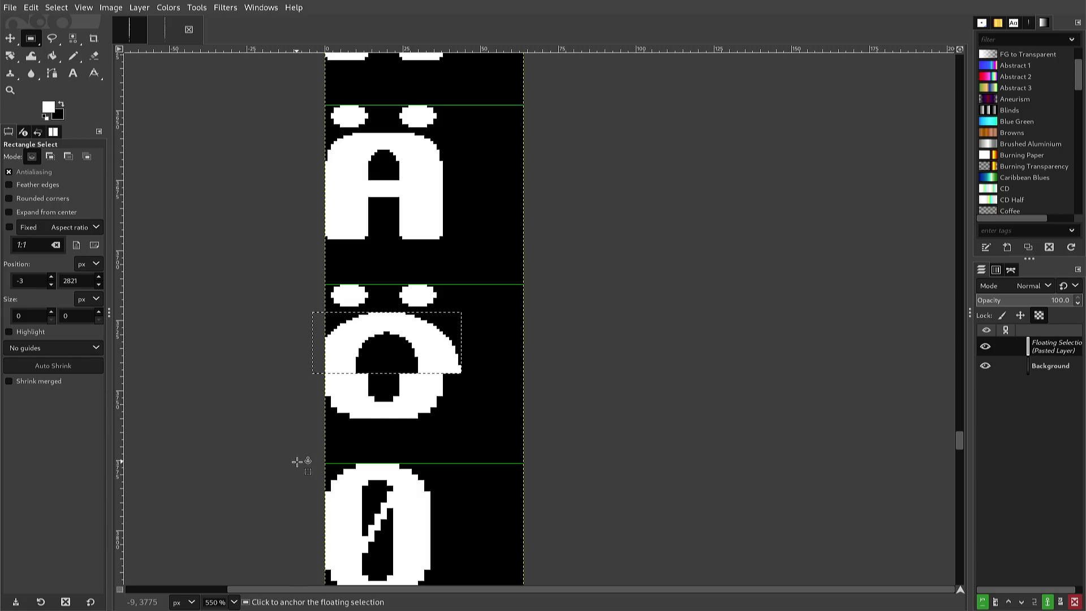
key(Right)
key(Right)
key(Right)
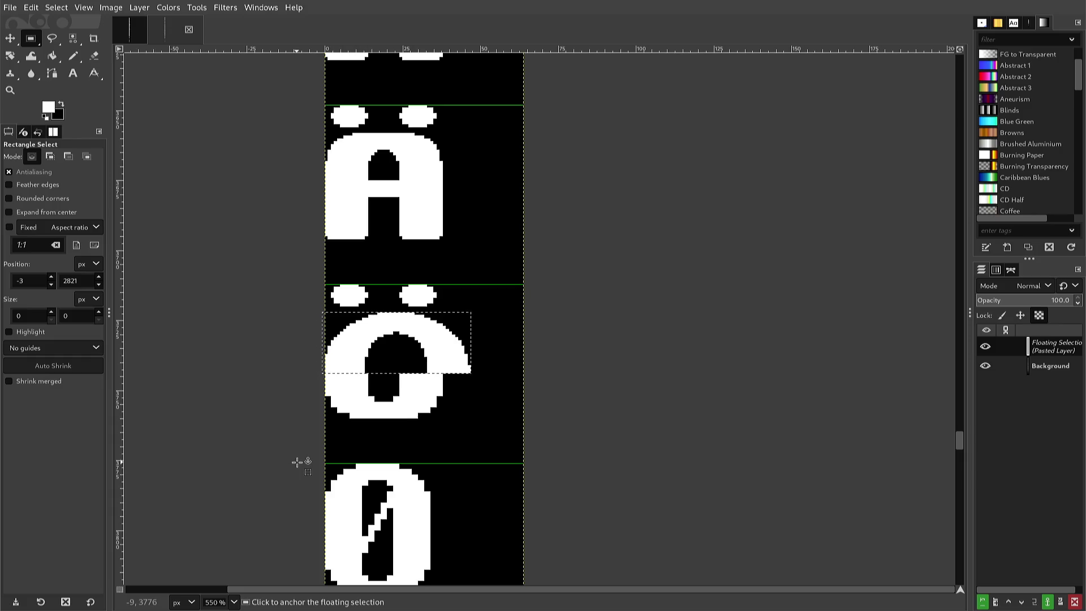
key(Left)
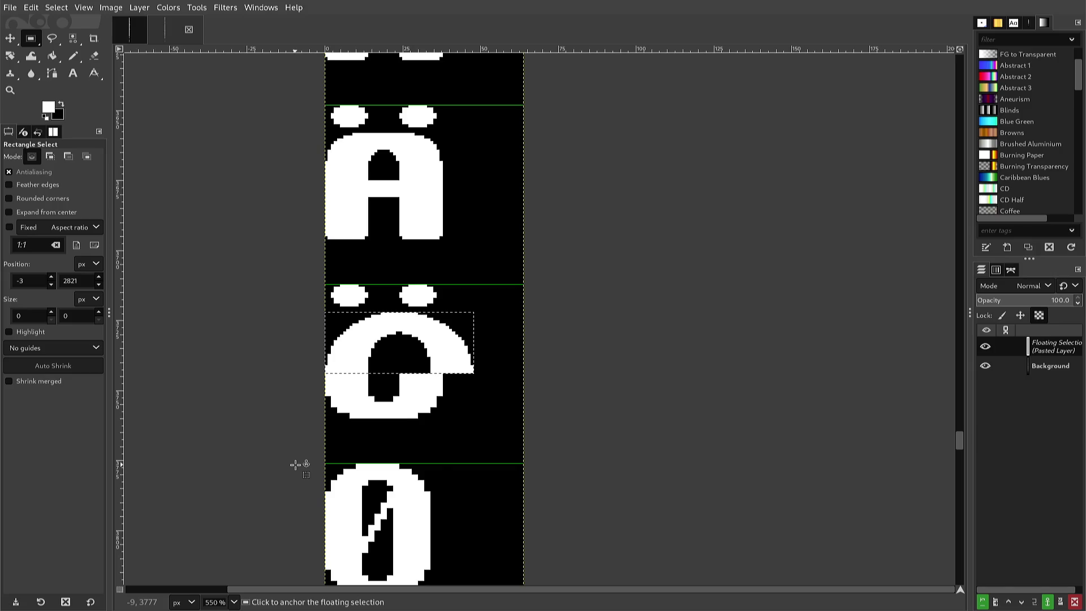
click(295, 465)
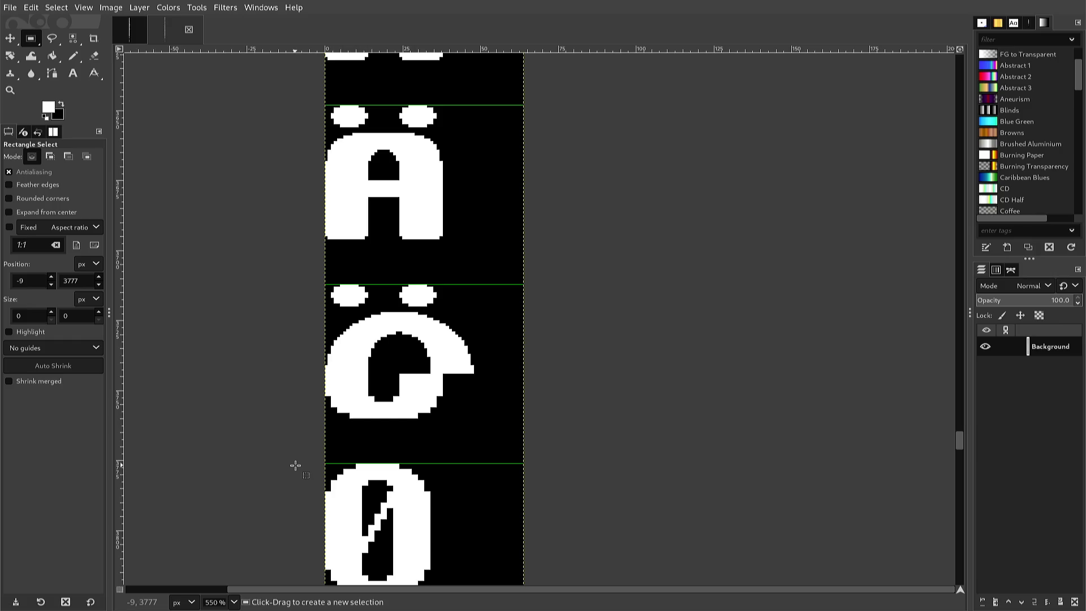
Paste the top half again, flip it vertically, nudge it into the lower bowl, and anchor.
key(ctrl+v)
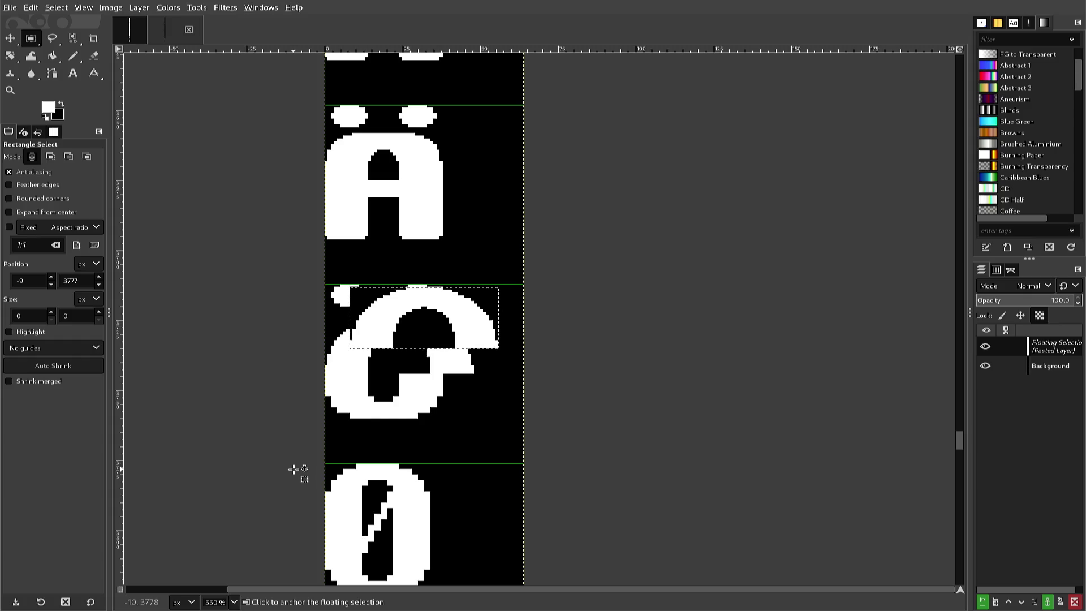
key(alt+l)
key(t)
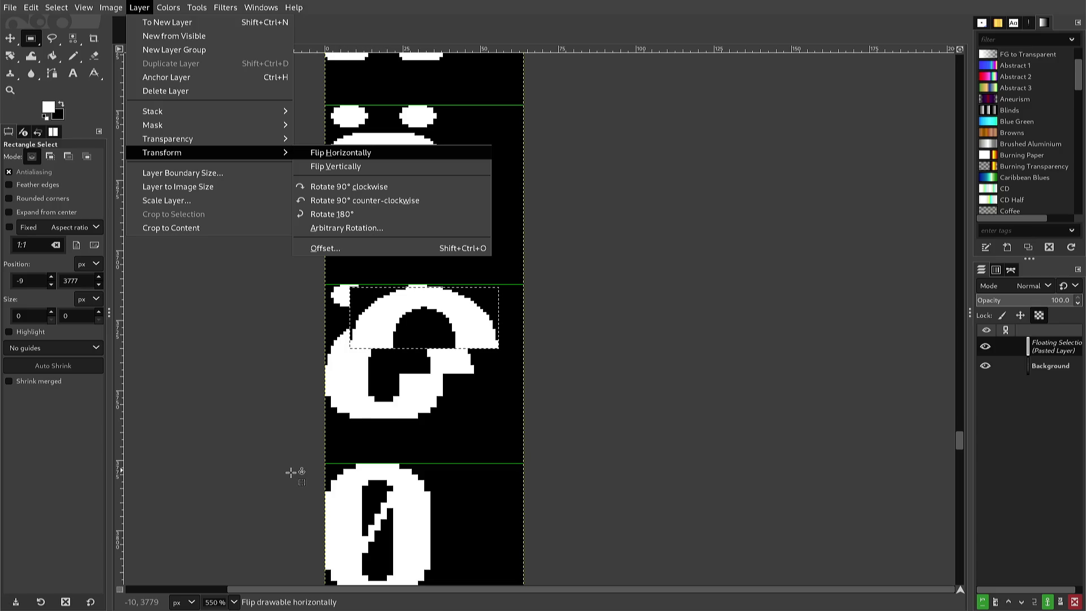
key(Down)
key(Return)
key(Down)
key(Down)
key(Down)
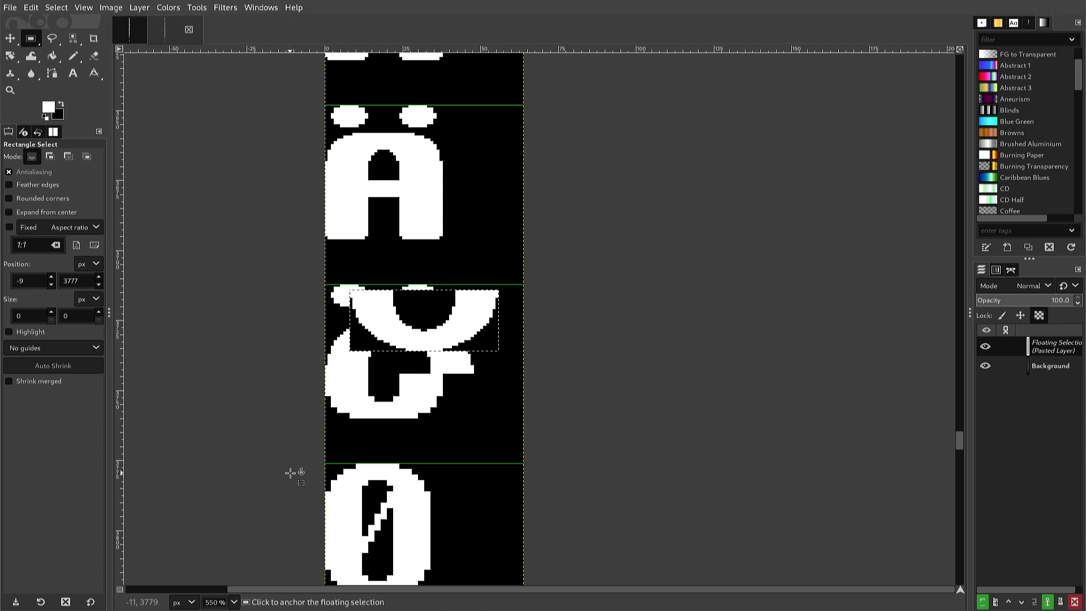
key(Down)
key(Down)
key(Down)
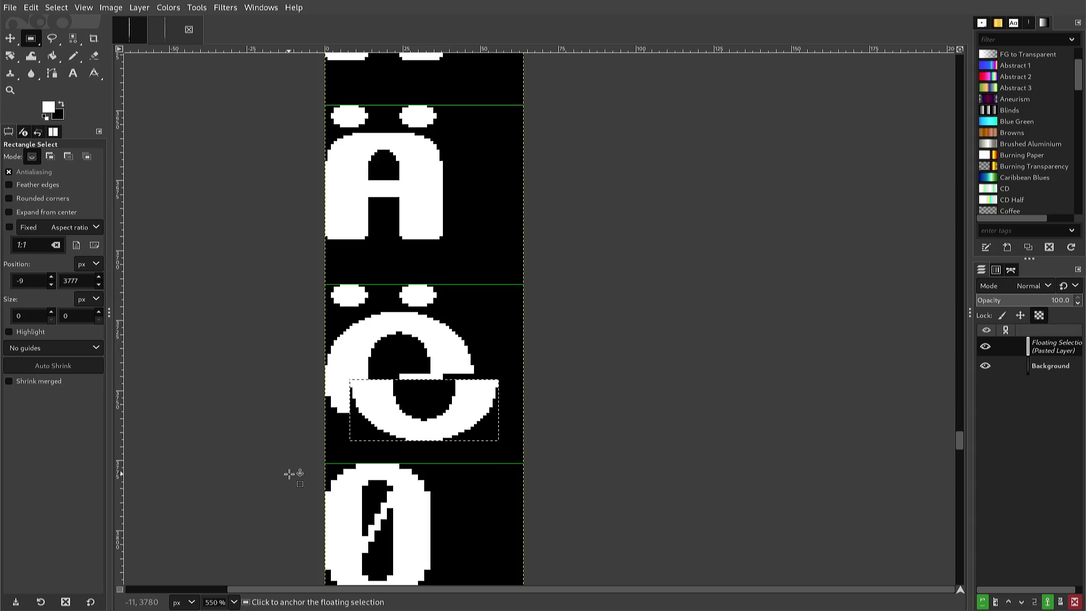
key(Down)
key(Up)
key(Up)
key(Up)
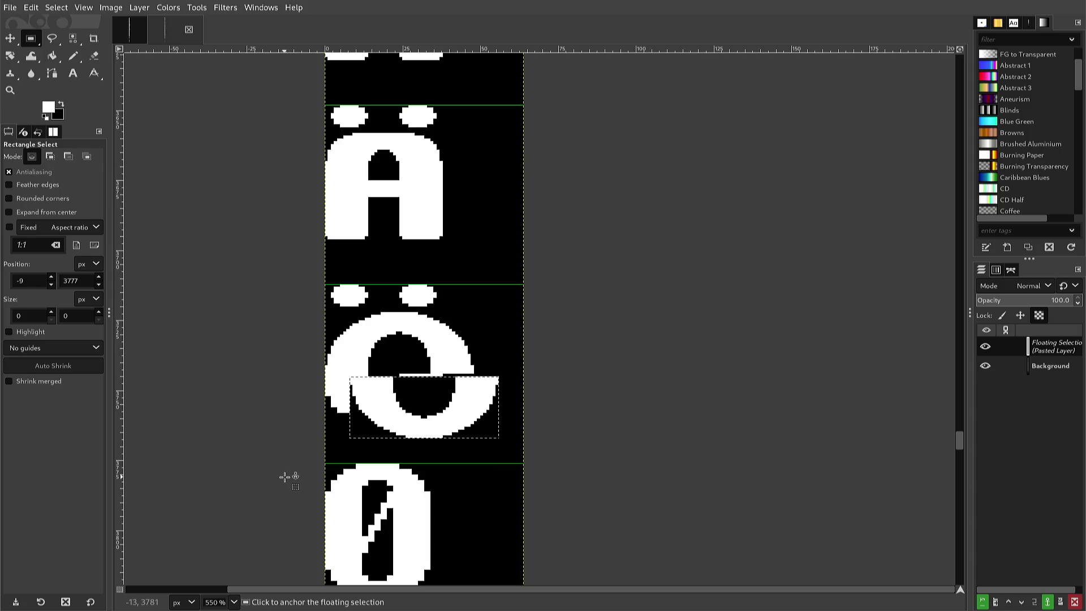
key(Up)
key(Up)
key(Up)
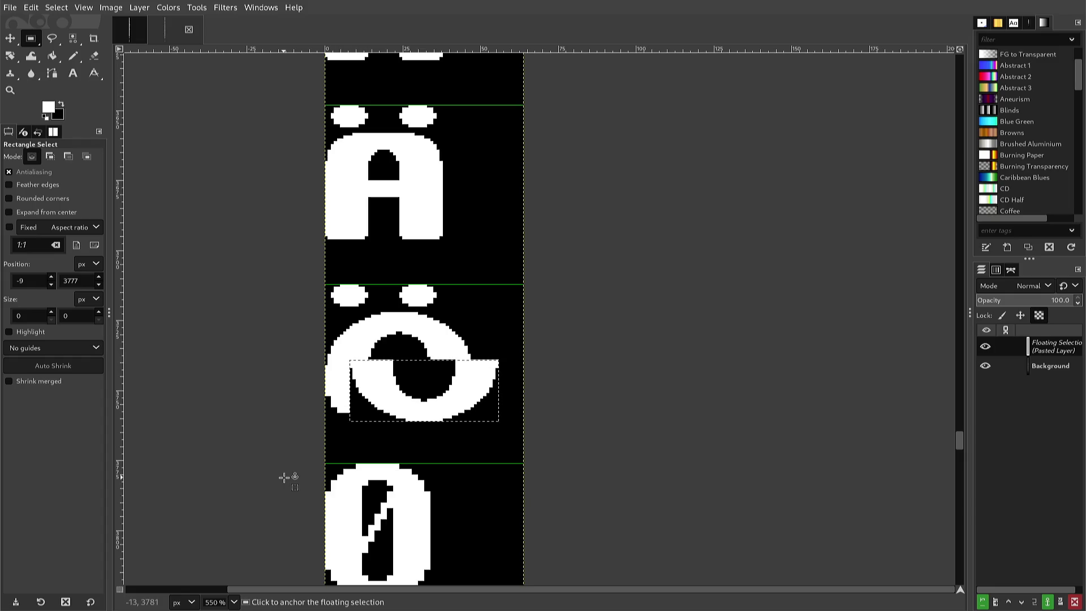
key(Up)
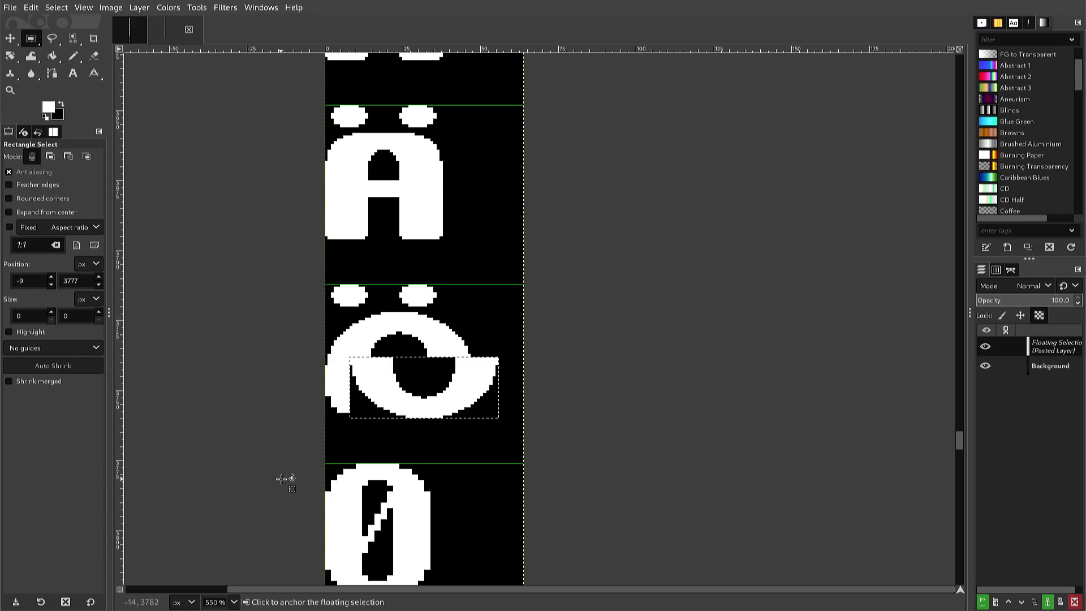
key(Down)
key(Up)
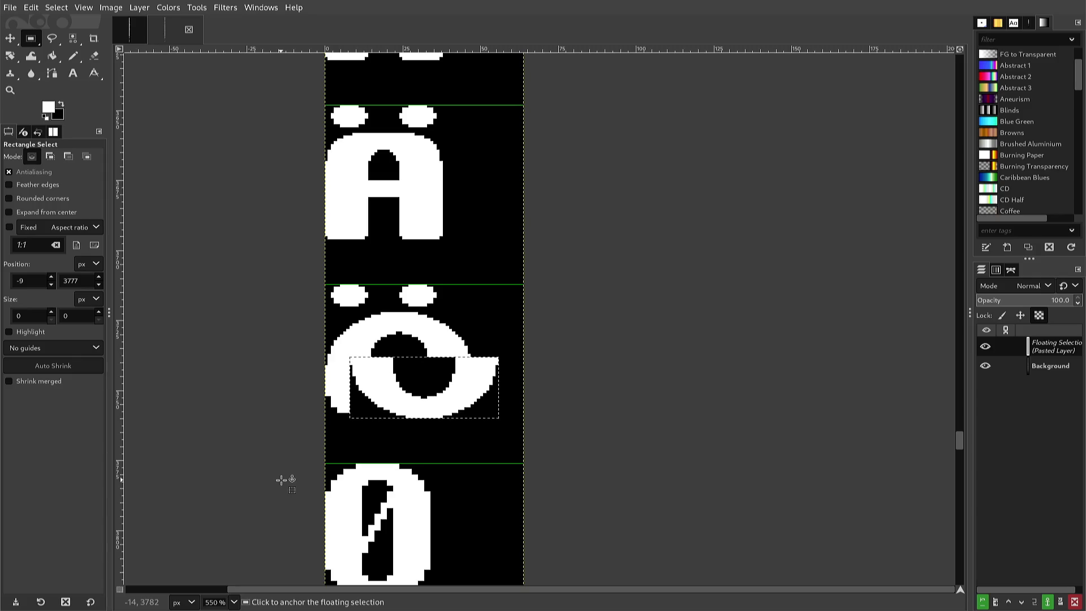
key(Left)
key(Left)
key(Left)
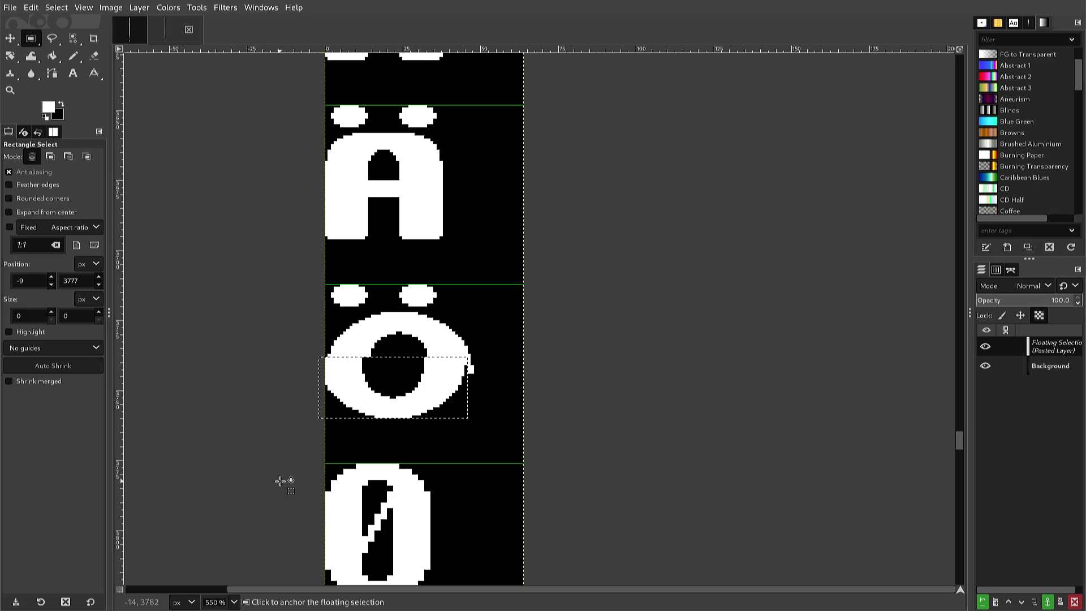
key(Right)
key(Right)
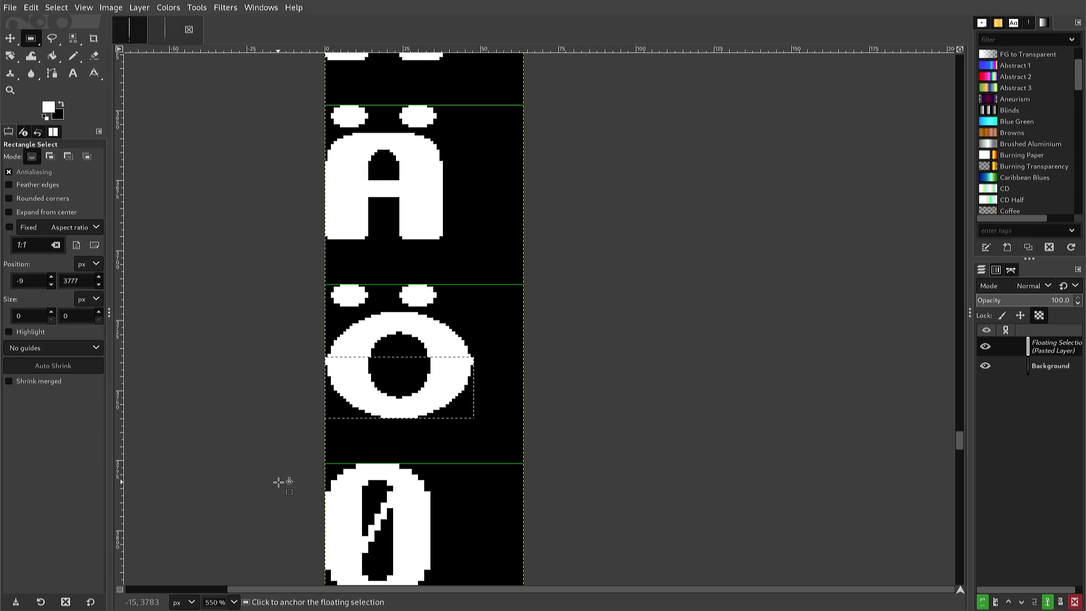
click(278, 482)
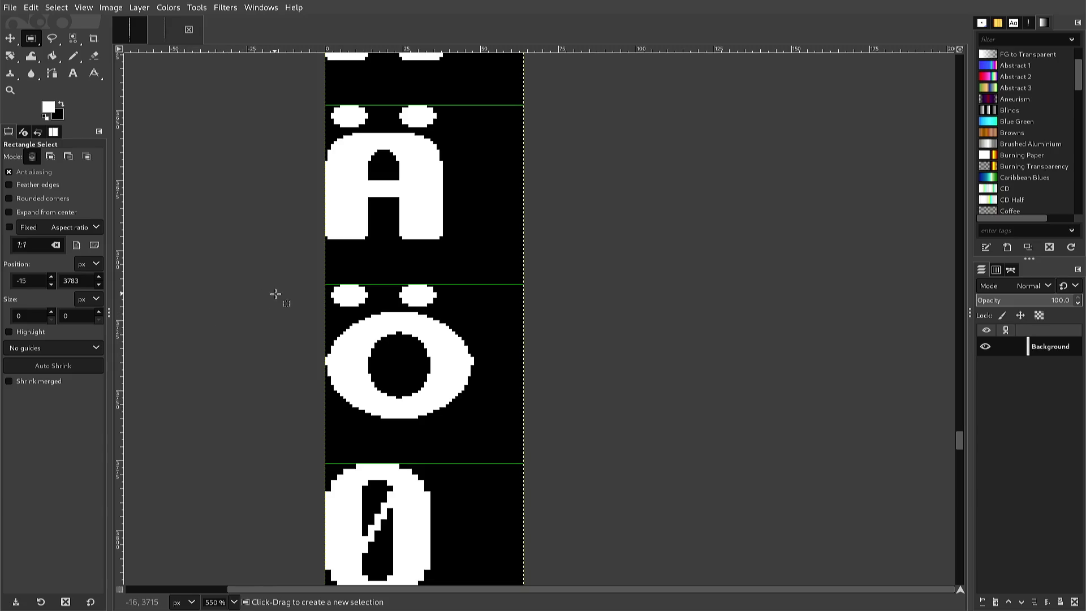
Cut the Ö's two umlaut dots, paste them back two pixels right, and anchor them.
mouse_move(322, 281)
mouse_down()
mouse_move(332, 308)
mouse_move(375, 315)
mouse_move(487, 307)
mouse_up()
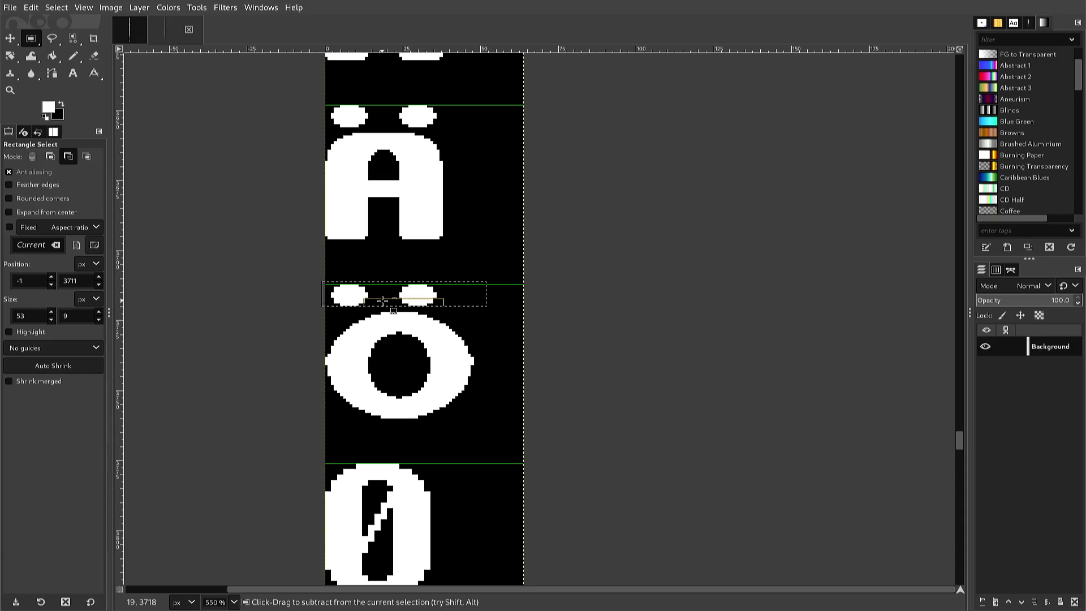
key(ctrl+x)
key(ctrl+v)
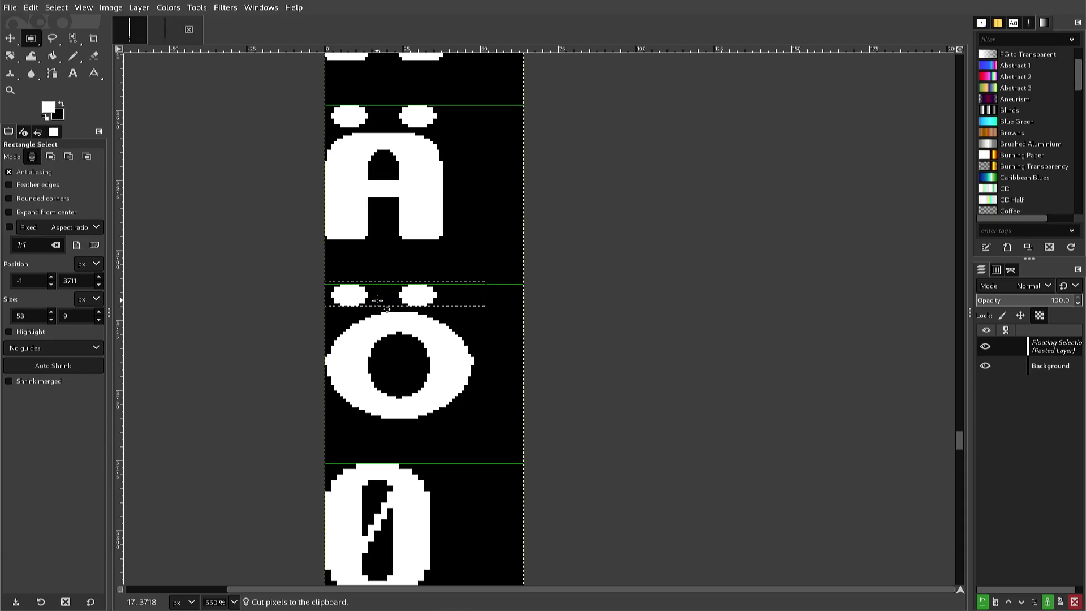
key(Right)
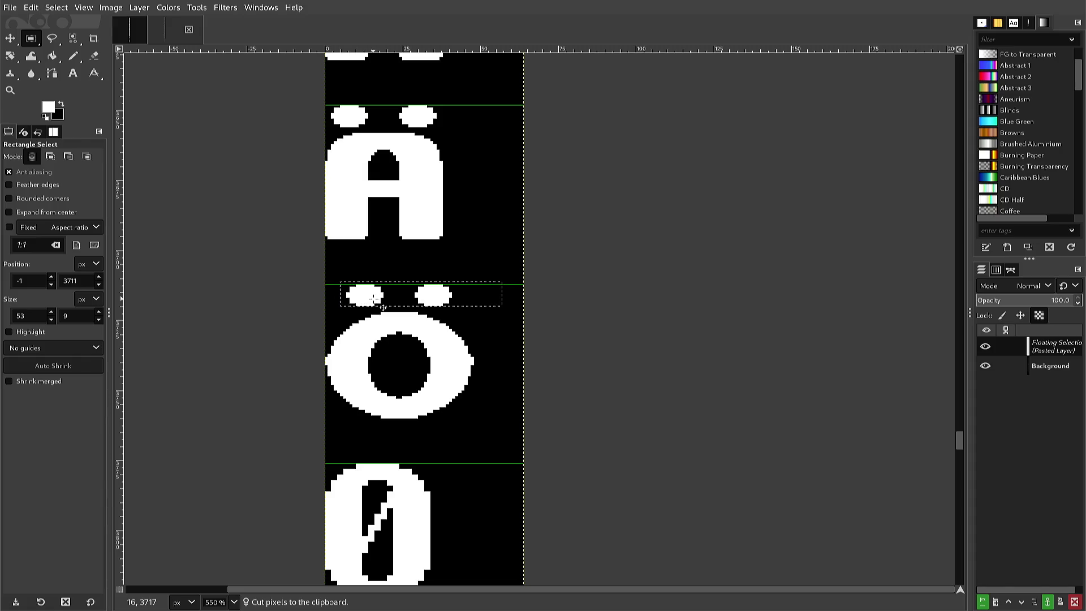
scroll(370, 294, up, 2)
scroll(370, 294, down, 2)
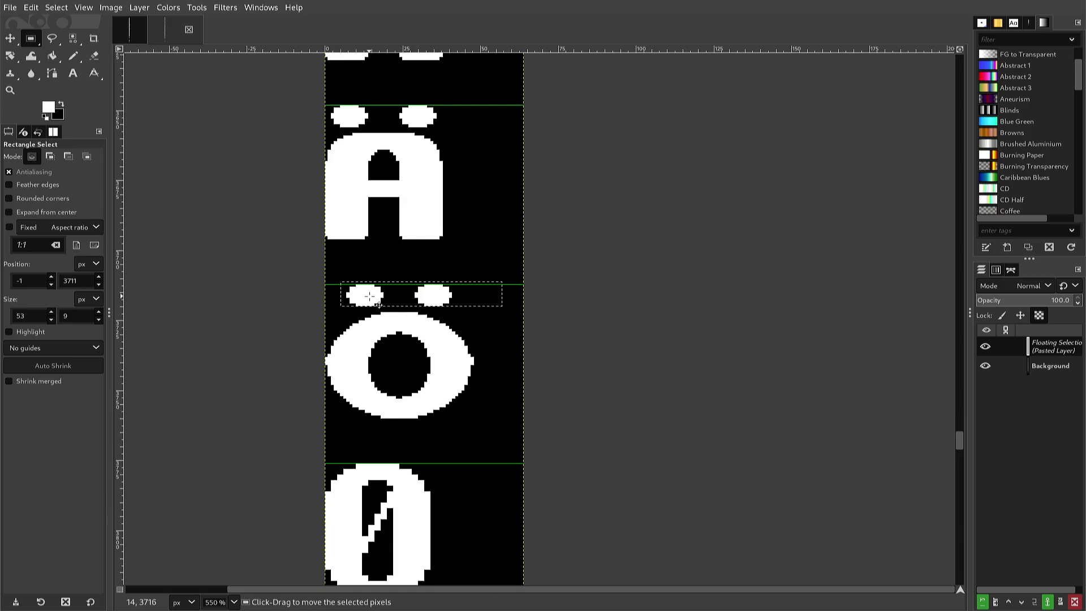
ctrl+scroll(369, 295, up, 2)
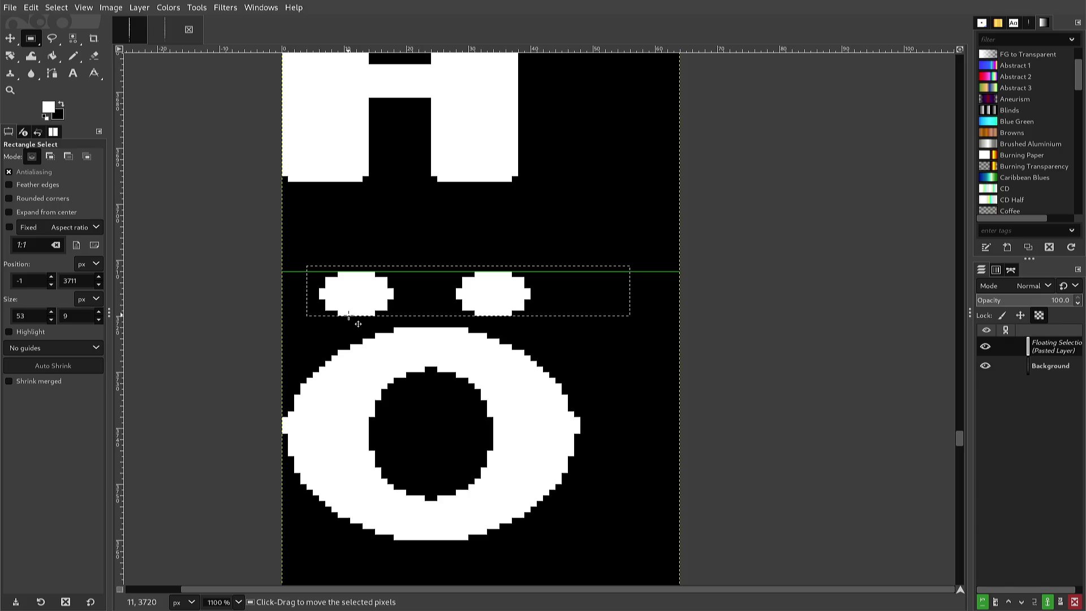
key(Right)
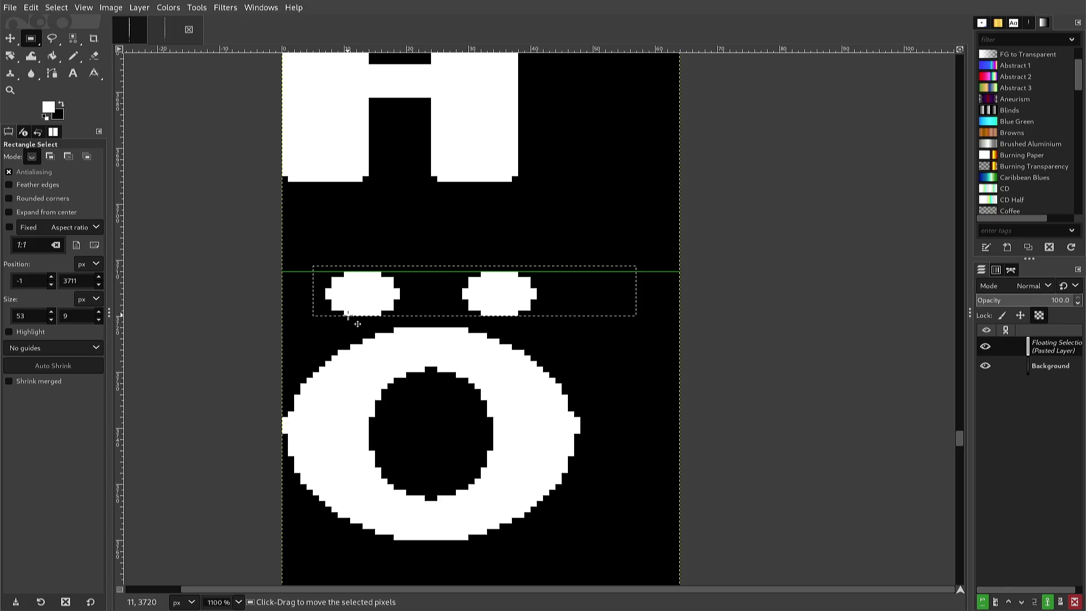
click(328, 325)
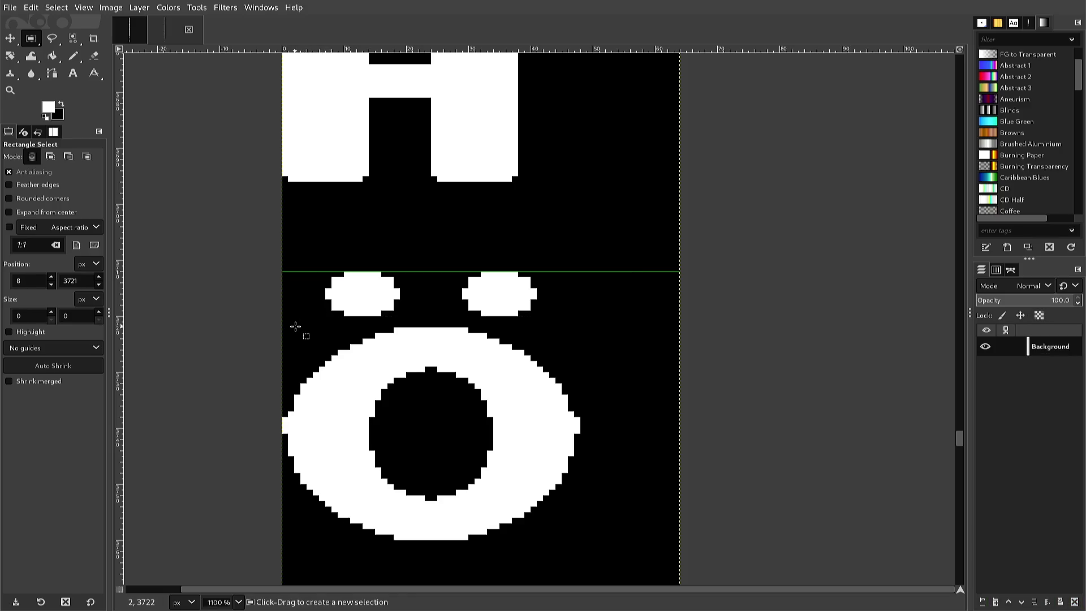
Copy the O bowl's upper half and paste it raised two pixels higher.
mouse_move(296, 326)
mouse_down()
mouse_move(333, 353)
mouse_move(453, 396)
mouse_move(578, 417)
mouse_up()
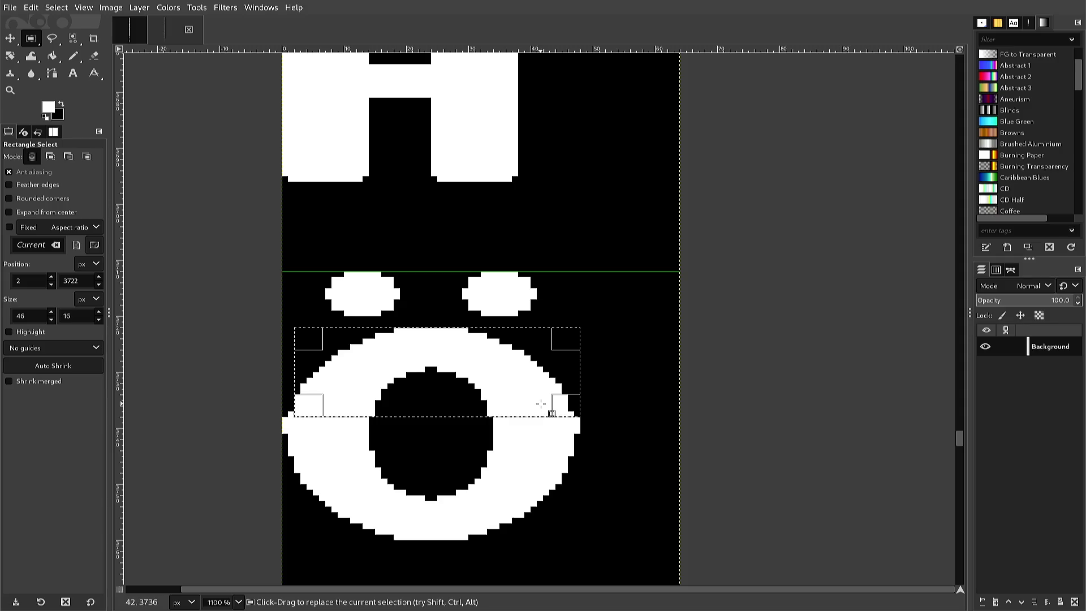
key(ctrl)
key(ctrl+c)
key(ctrl+v)
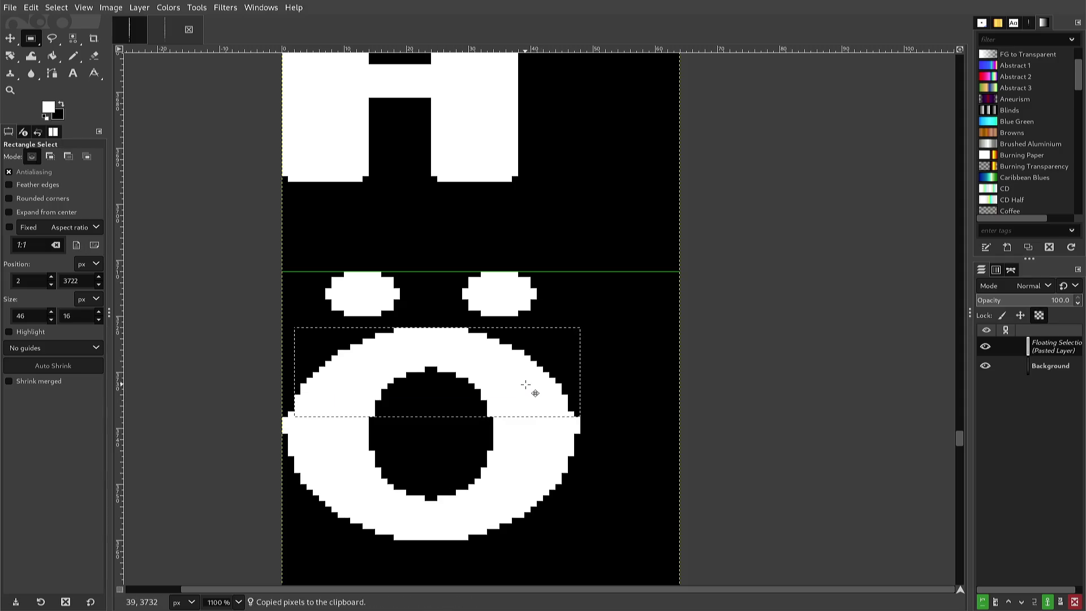
key(Up)
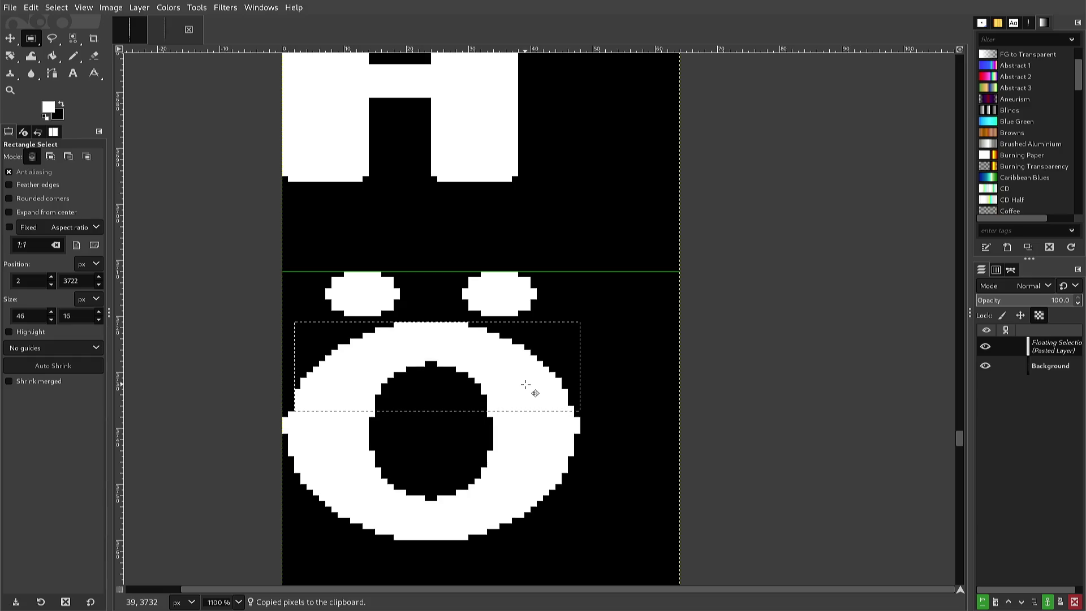
key(ctrl)
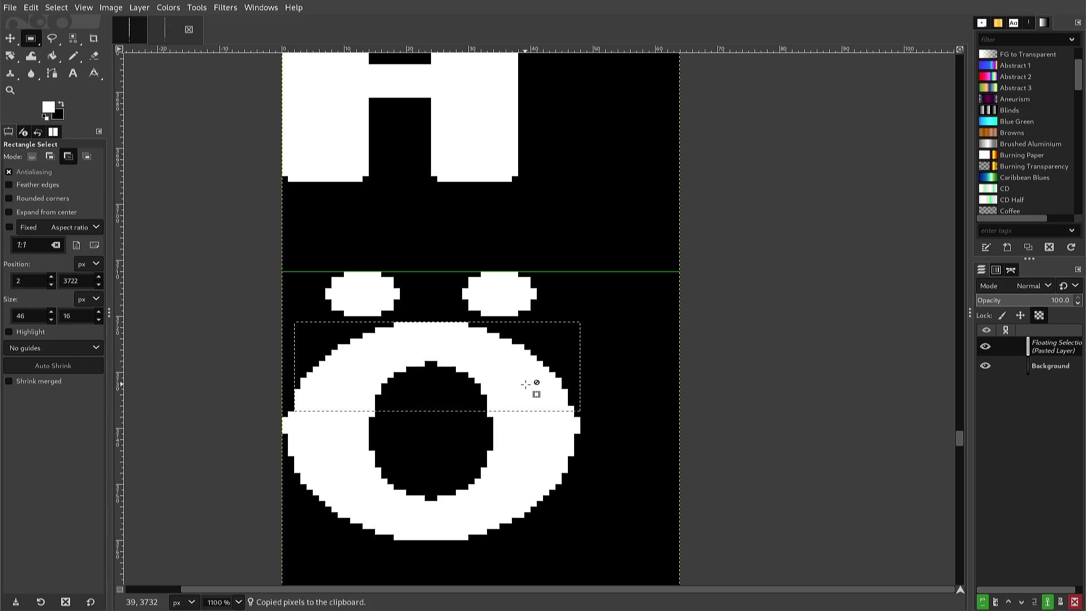
key(Up)
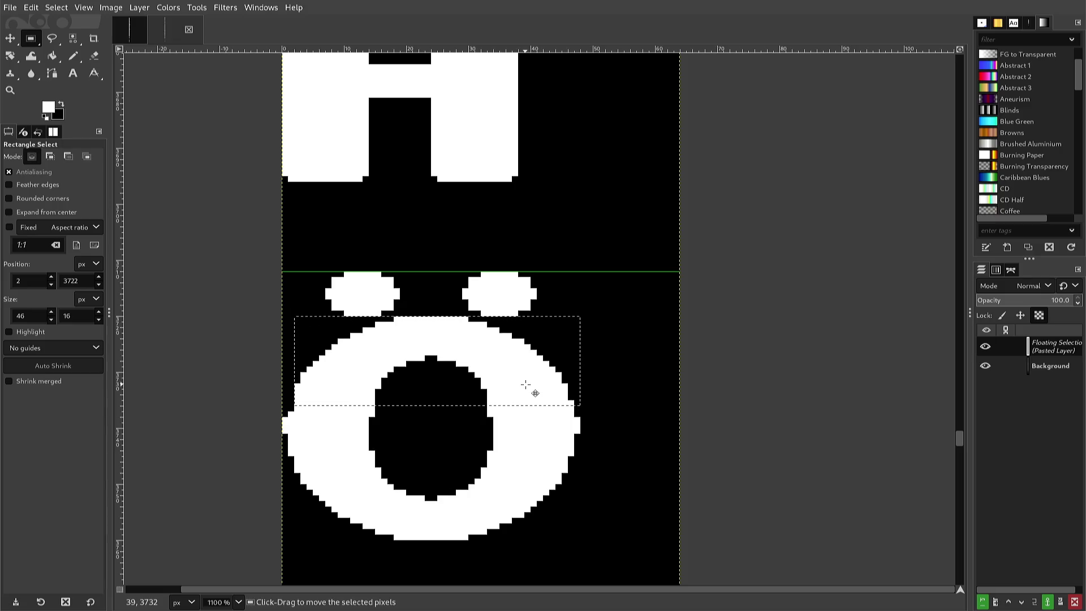
Anchor the raised bowl half and rectangle-select the whole Ö glyph.
key(b)
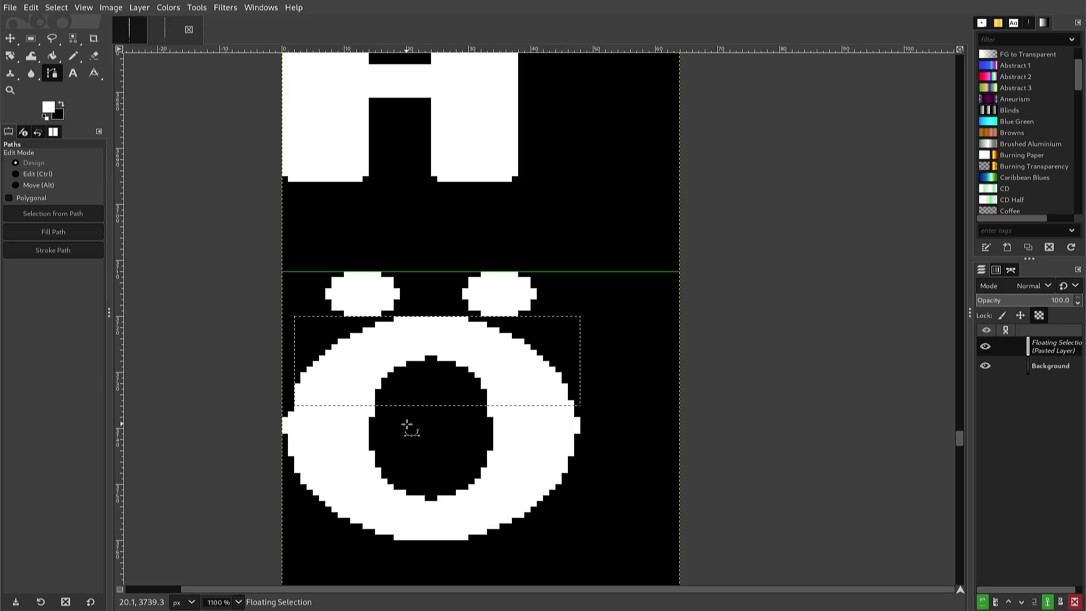
key(r)
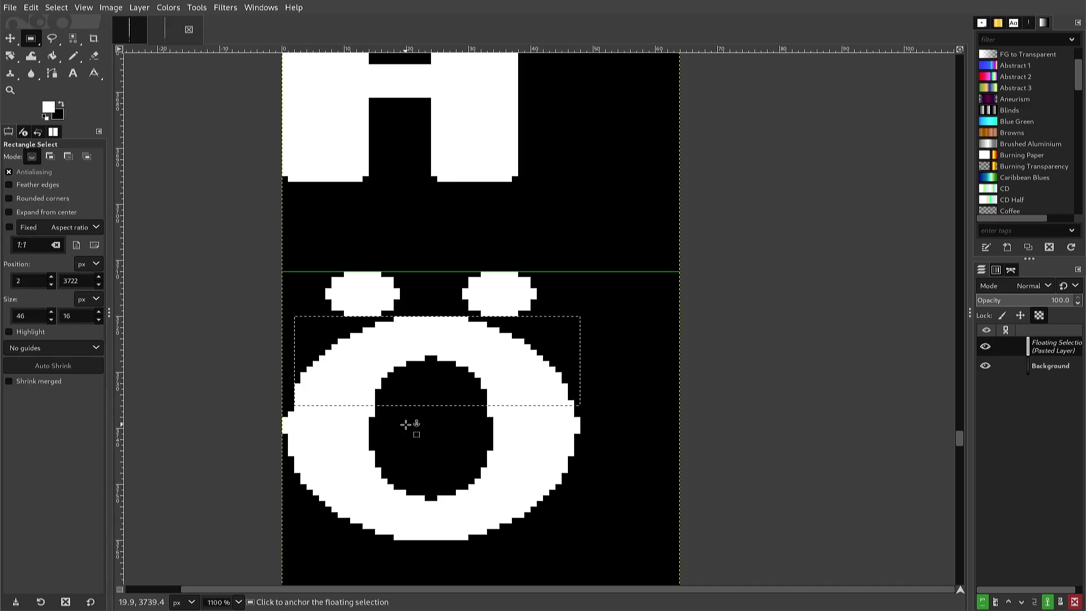
click(292, 279)
mouse_move(291, 280)
mouse_down()
mouse_move(285, 261)
mouse_move(294, 351)
mouse_move(336, 435)
mouse_move(487, 492)
mouse_move(592, 557)
mouse_up()
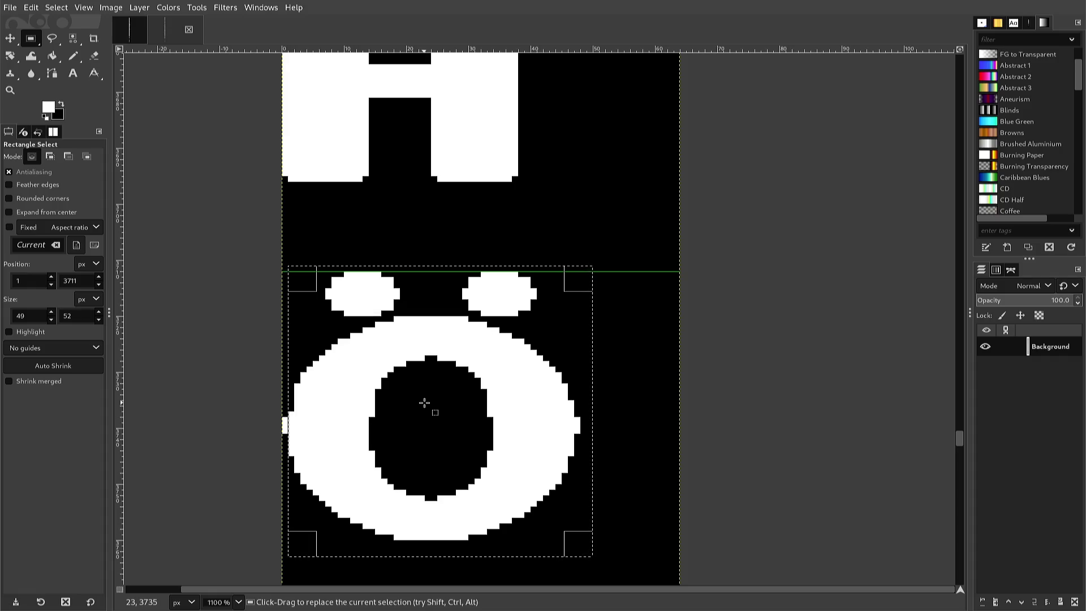
Cut the whole Ö, paste it back shifted slightly left, and anchor it.
key(ctrl)
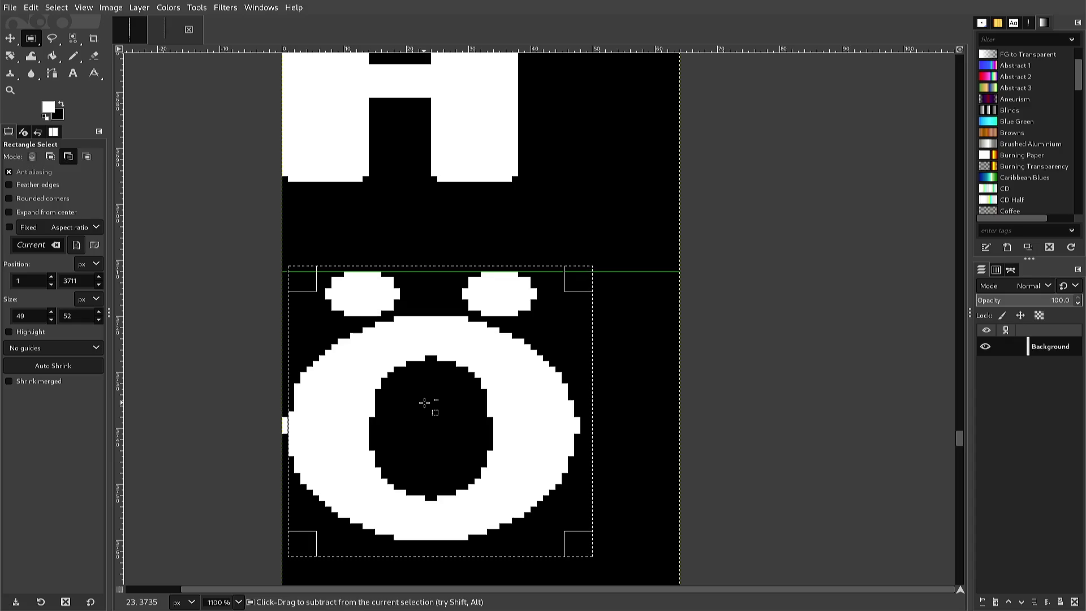
key(ctrl+x)
key(ctrl+v)
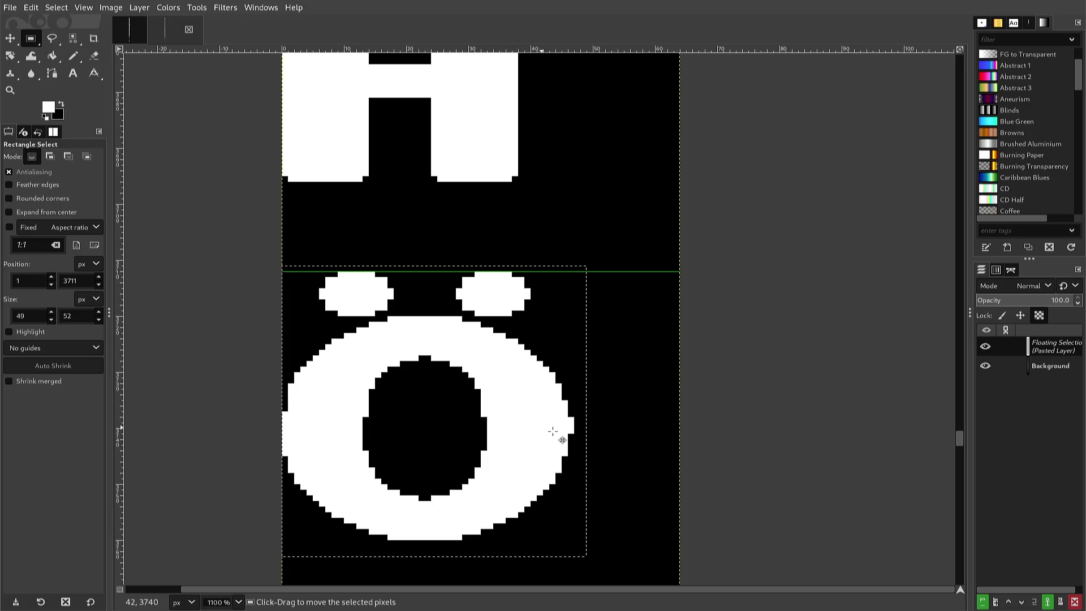
click(598, 443)
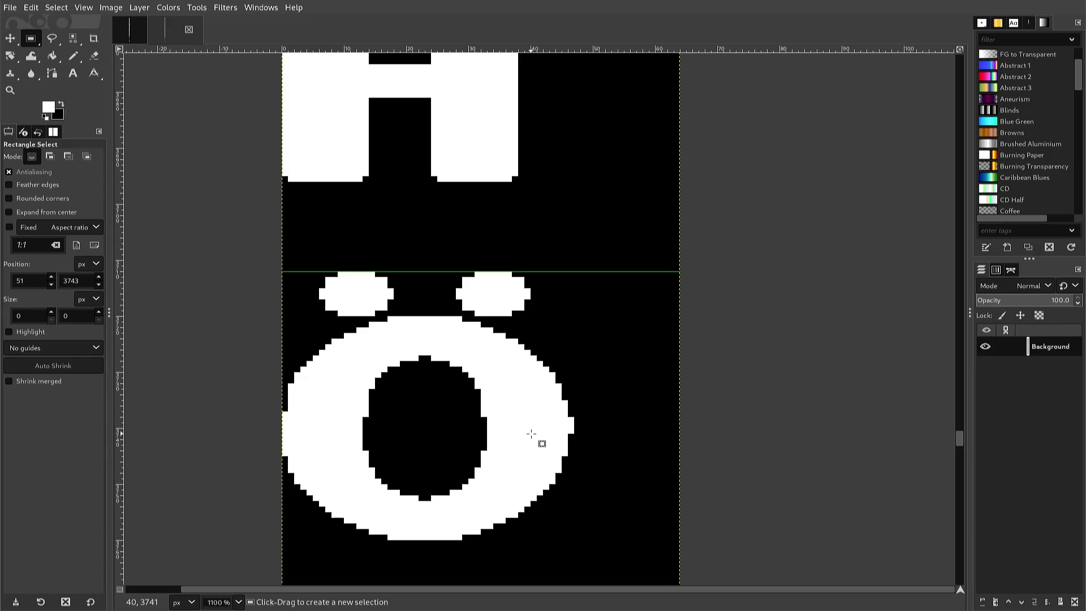
key(n)
click(503, 430)
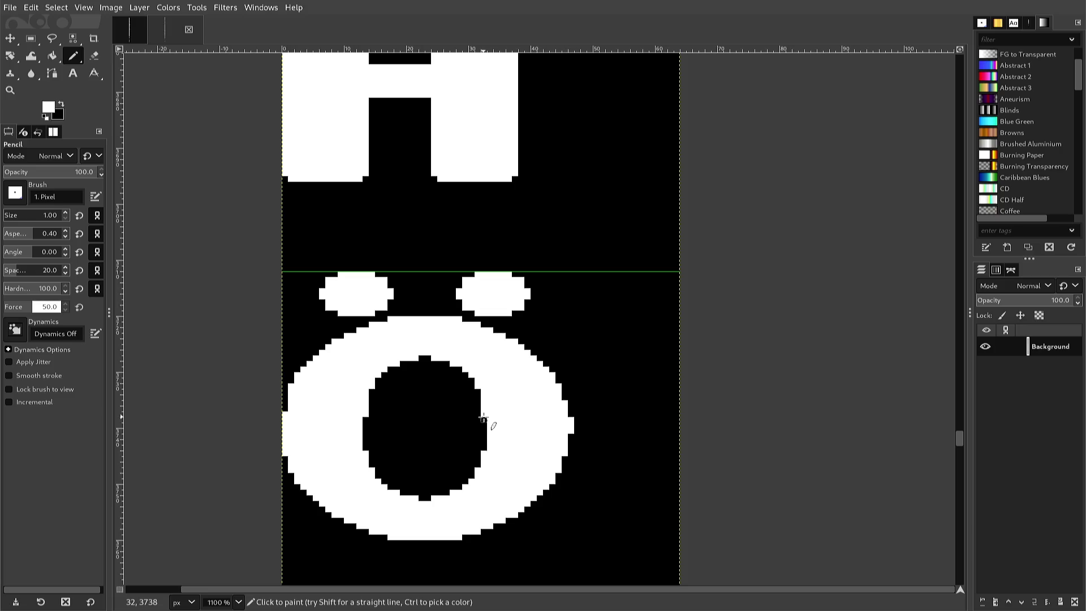
ctrl+click(482, 419)
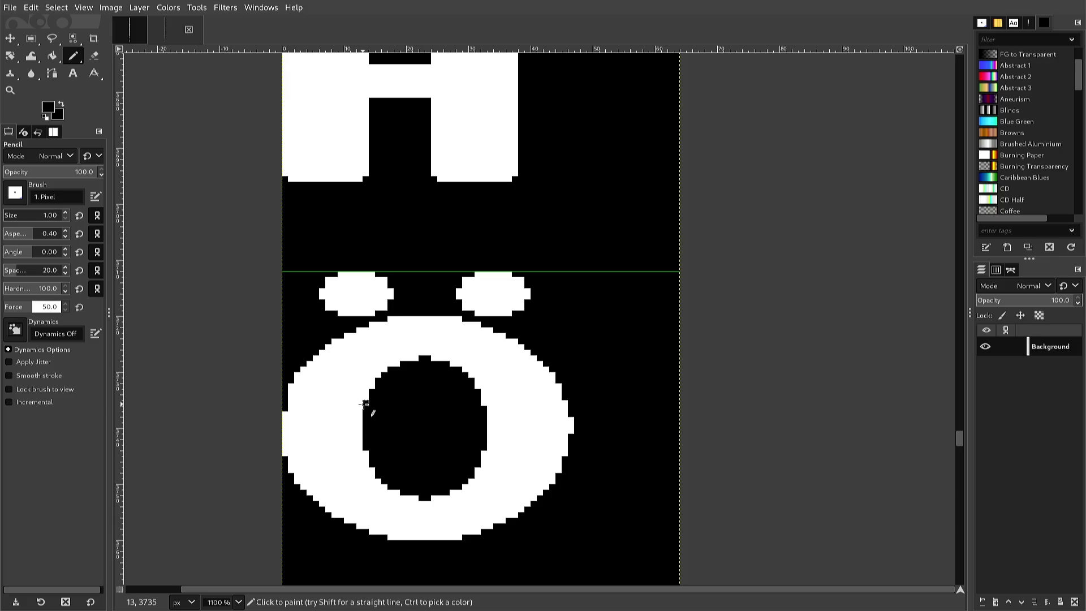
key(ctrl)
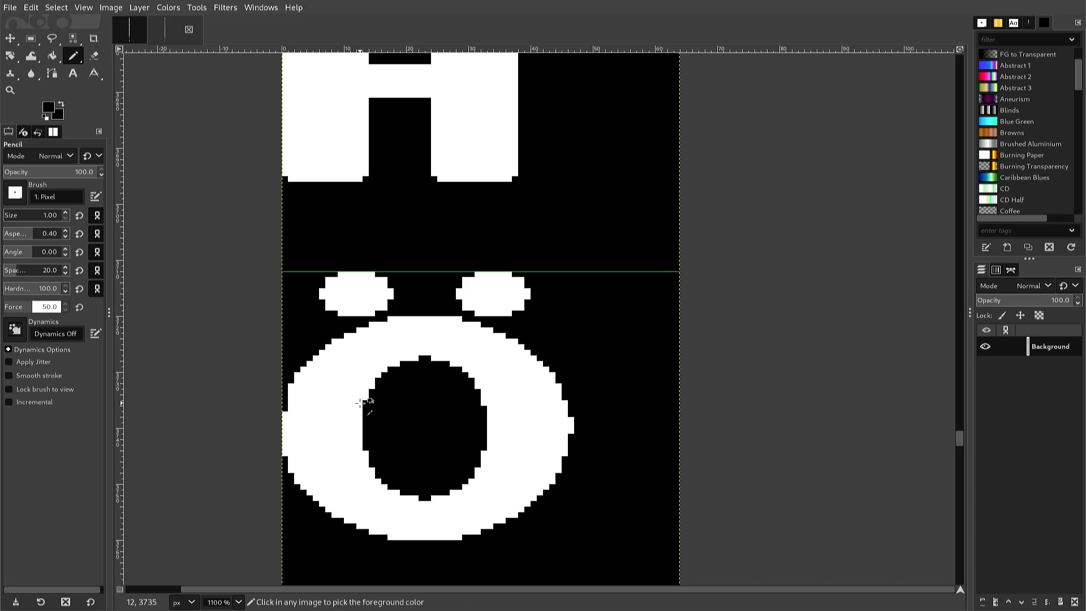
ctrl+click(360, 403)
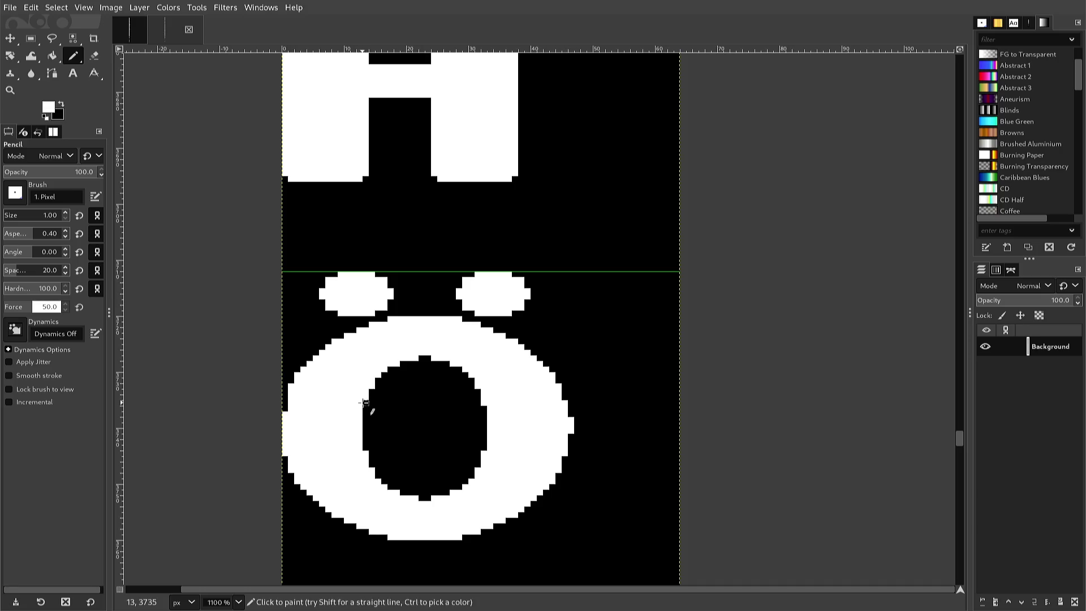
key(shift)
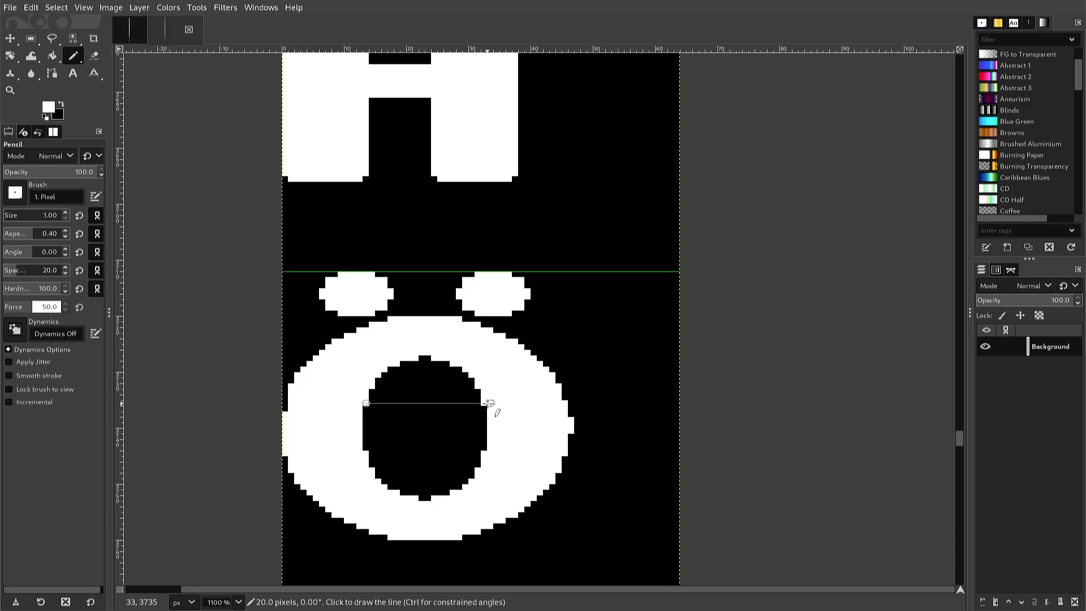
key(shift)
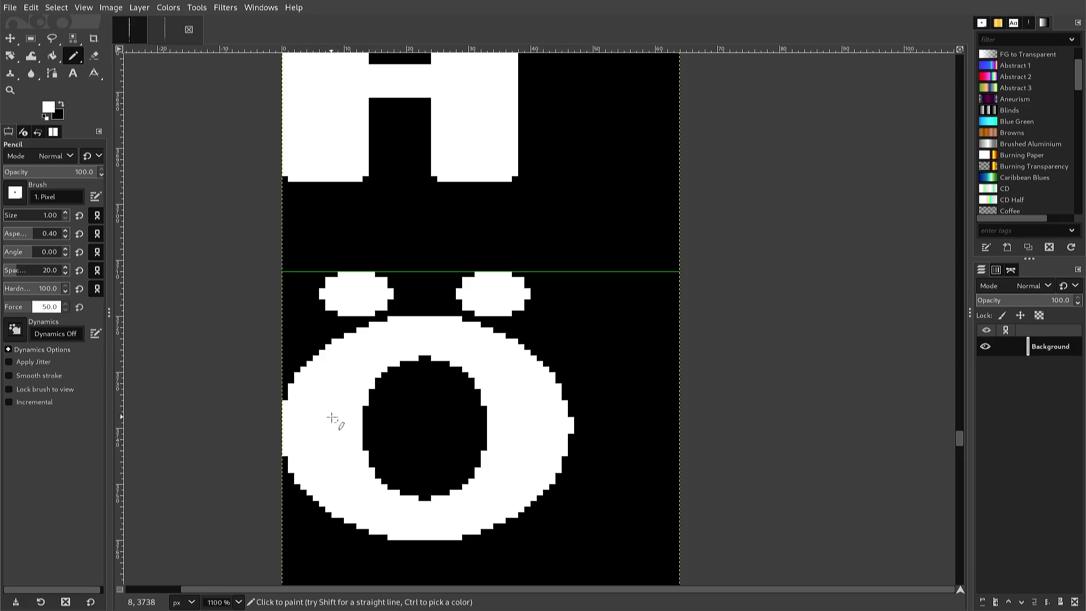
Copy the Ö's left half and paste it as a horizontally flipped floating piece.
key(r)
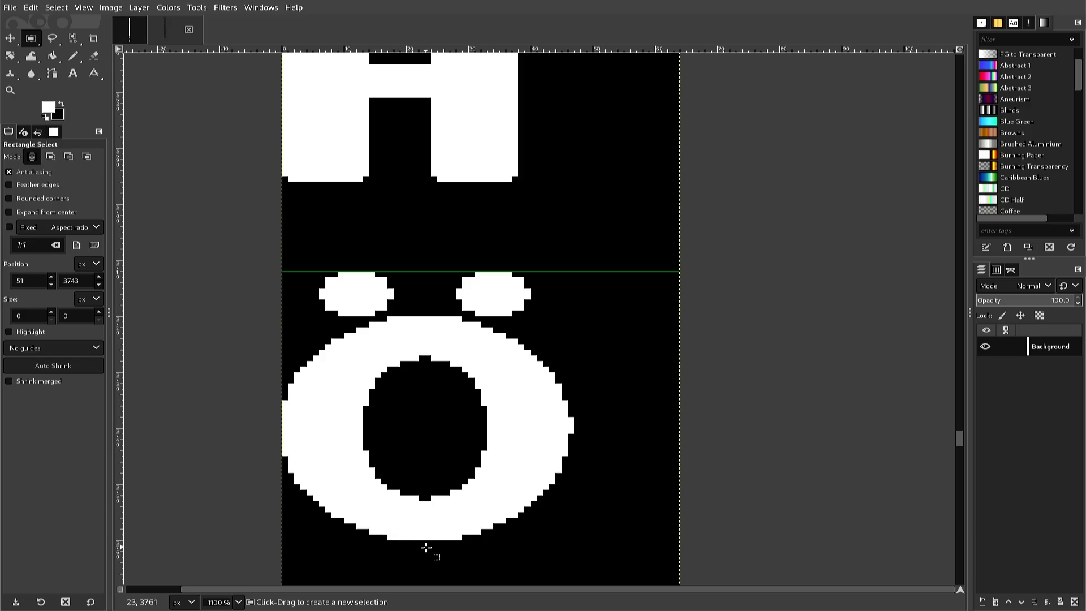
mouse_move(425, 546)
mouse_down()
mouse_move(290, 437)
mouse_move(256, 389)
mouse_move(244, 355)
mouse_move(283, 283)
mouse_move(276, 271)
mouse_up()
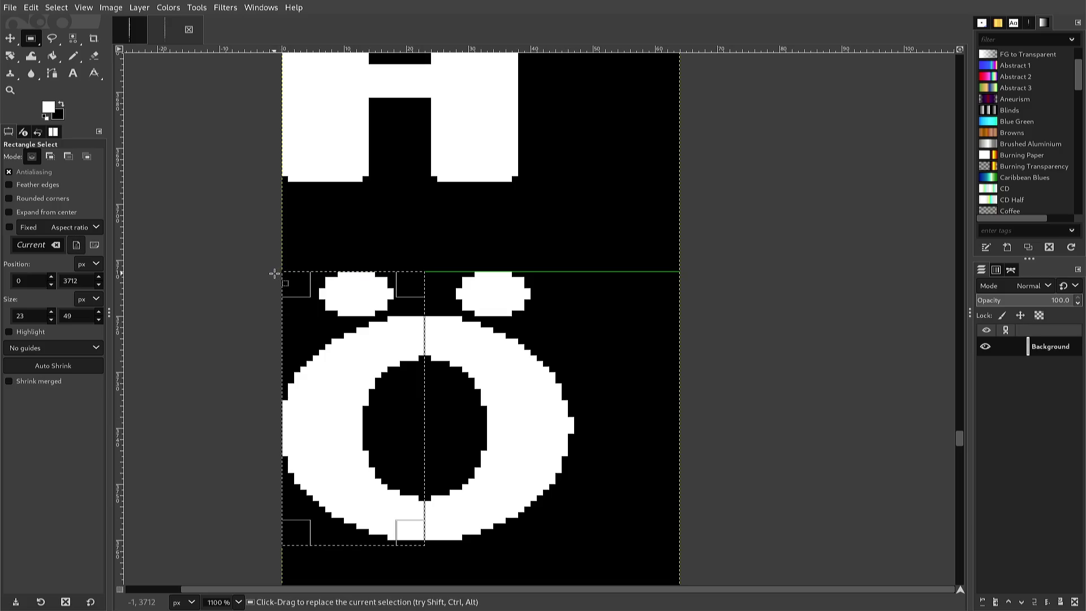
key(ctrl+c)
key(ctrl+v)
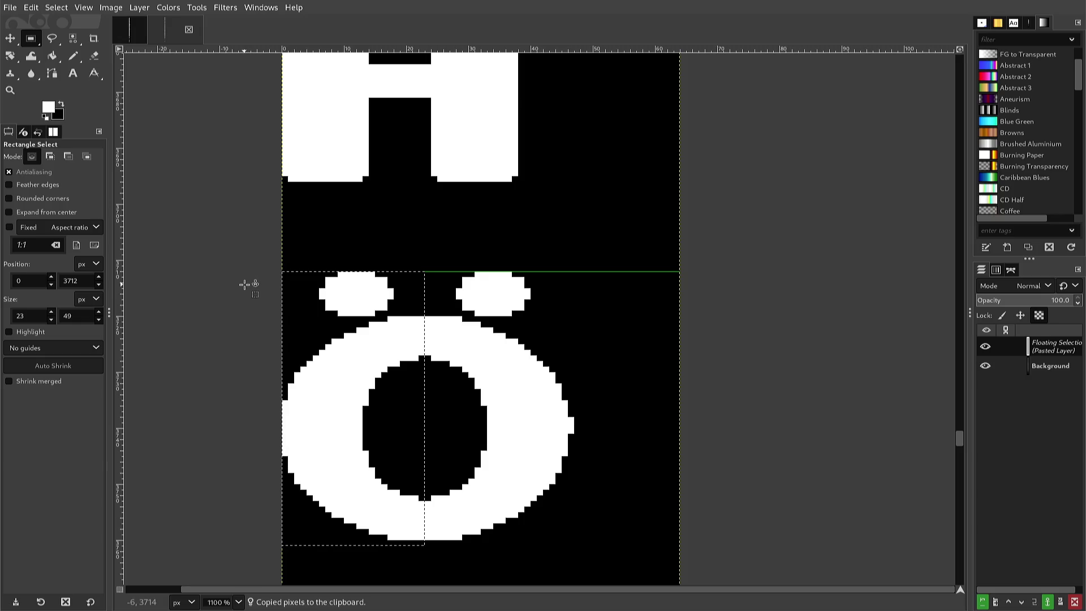
key(alt+l)
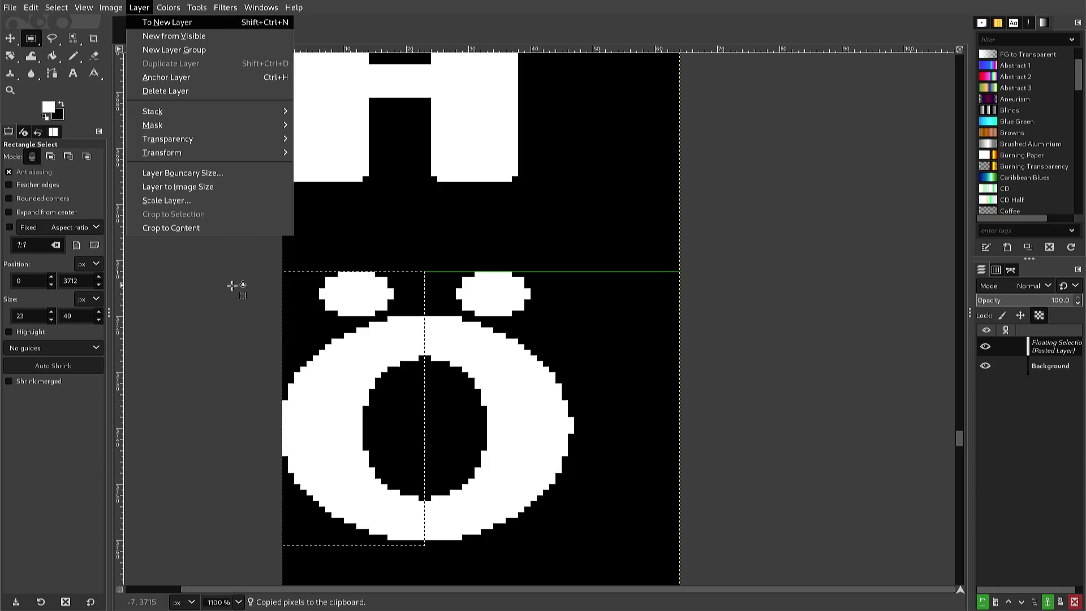
key(t)
key(Return)
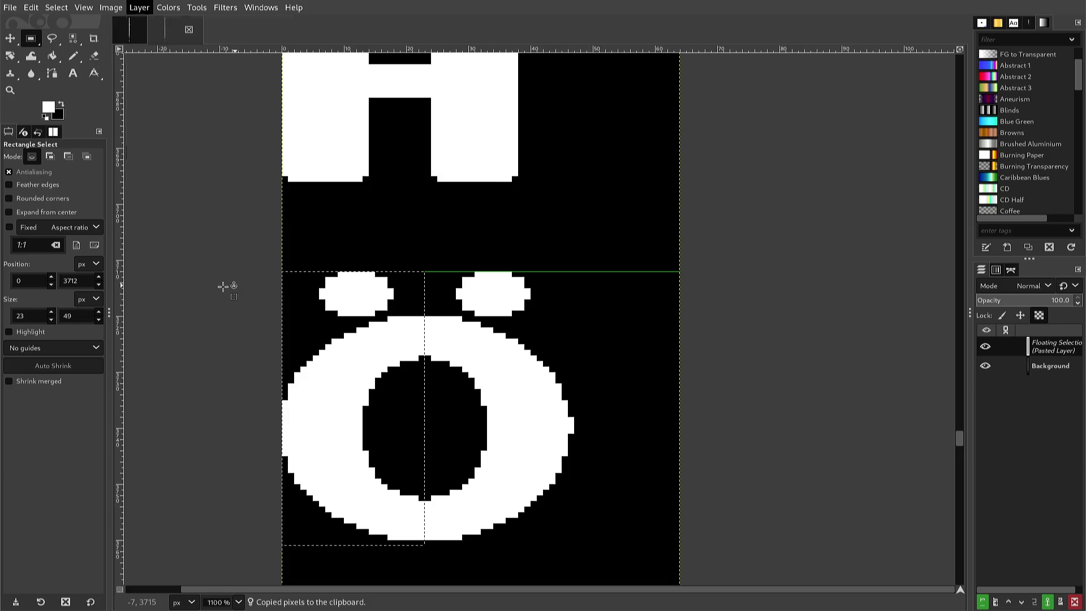
Position the mirrored half over the Ö's right side and anchor it to the Background.
key(Right)
key(Right)
key(Right)
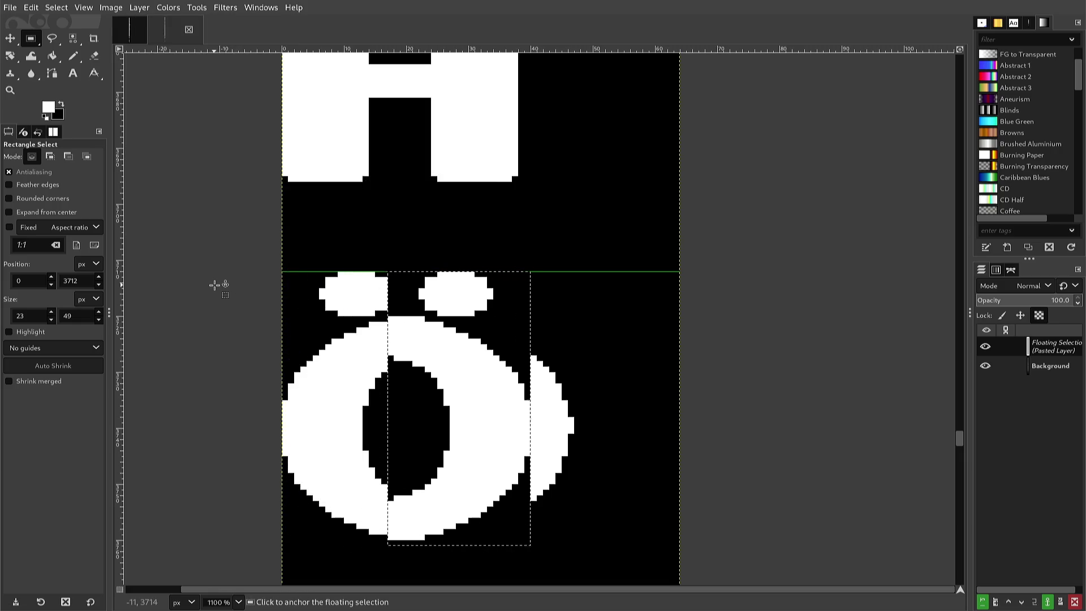
key(Left)
key(Left)
key(Left)
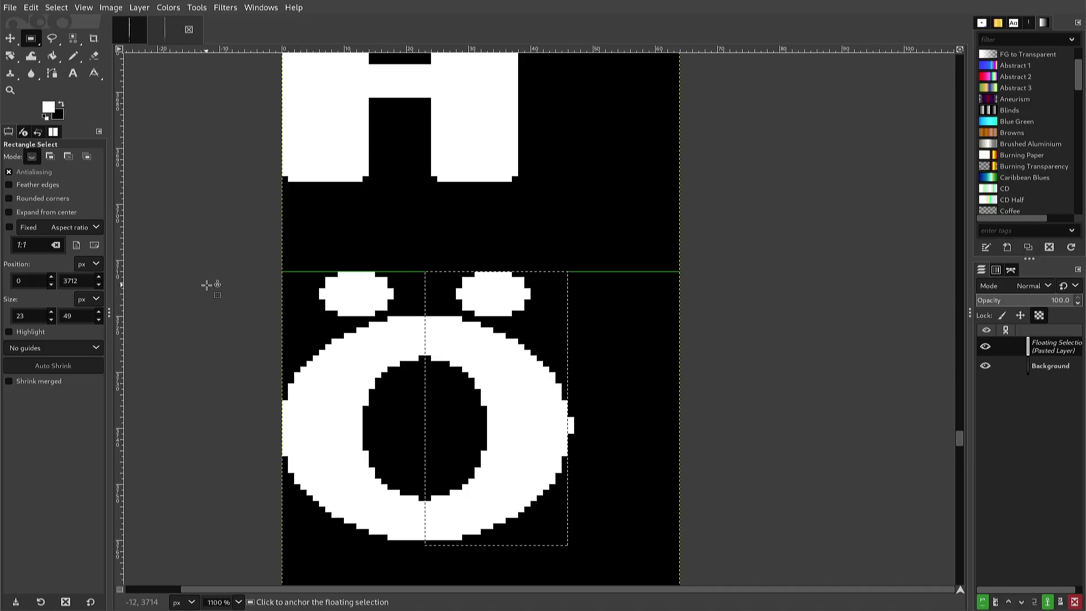
drag(202, 289, 200, 292)
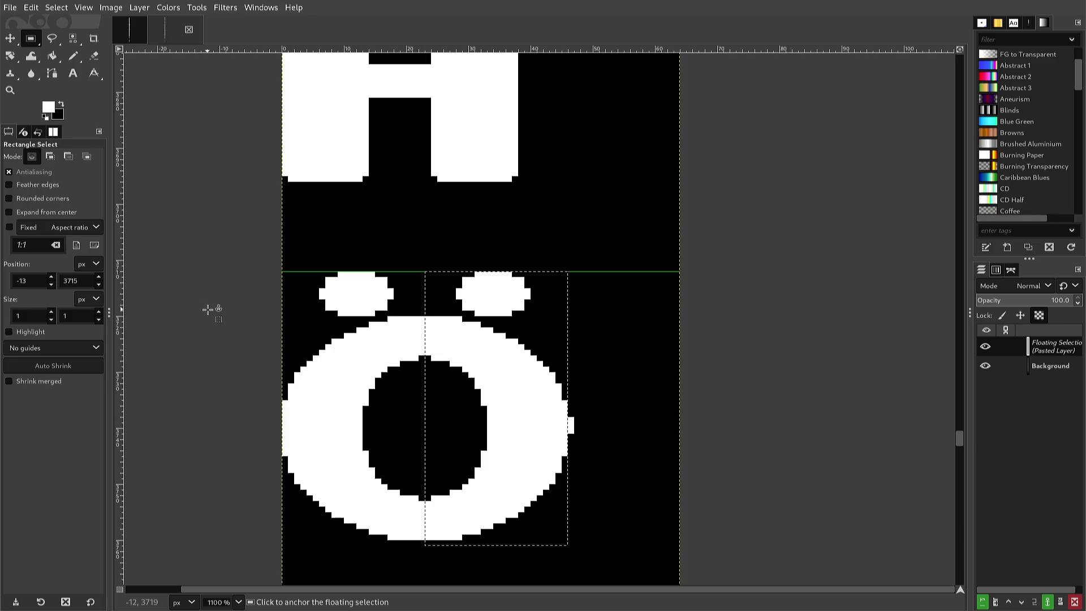
click(207, 310)
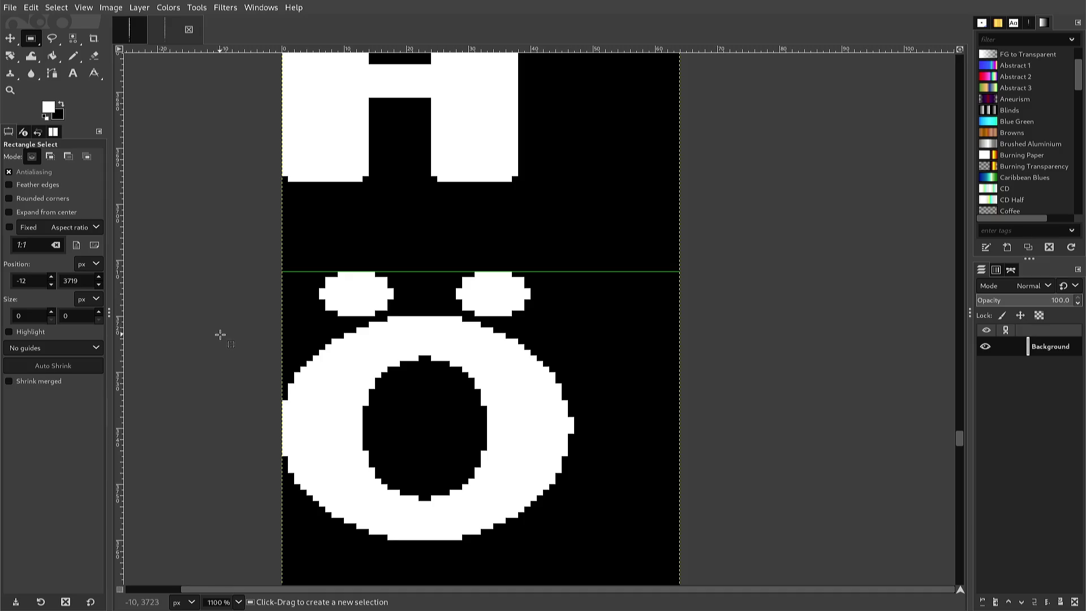
key(n)
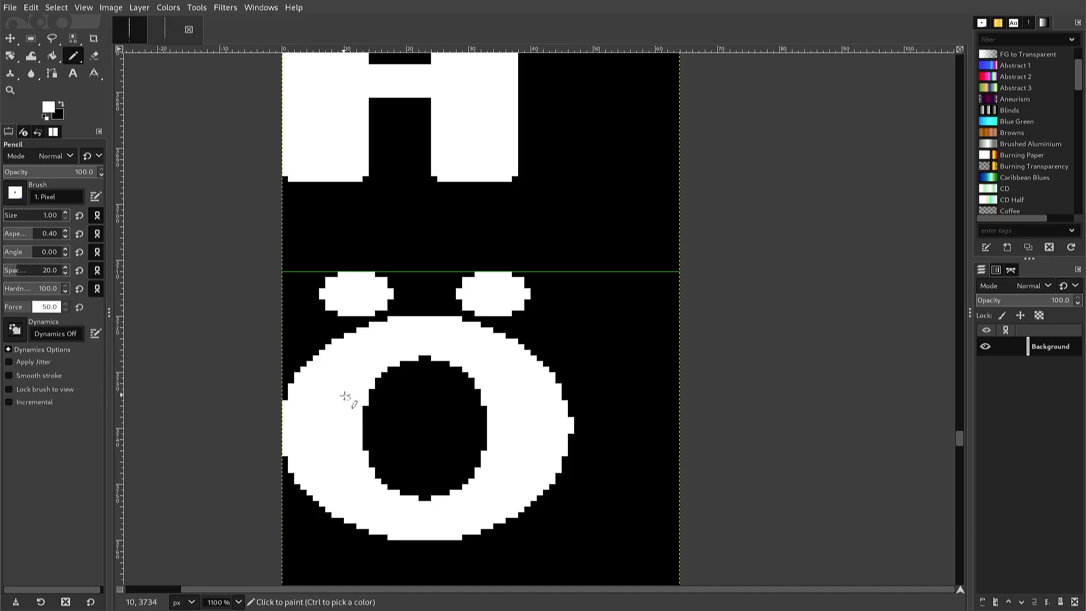
Paint the stray white pixels on the Ö ring's right edge black and export to font2.png.
ctrl+click(387, 416)
click(572, 451)
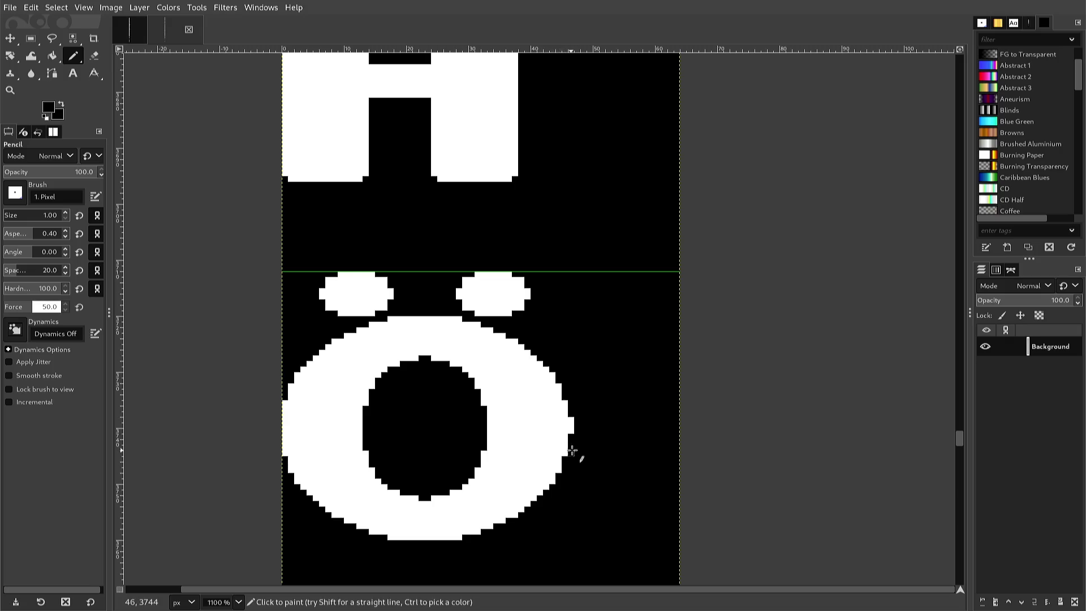
shift+click(571, 420)
key(ctrl+e)
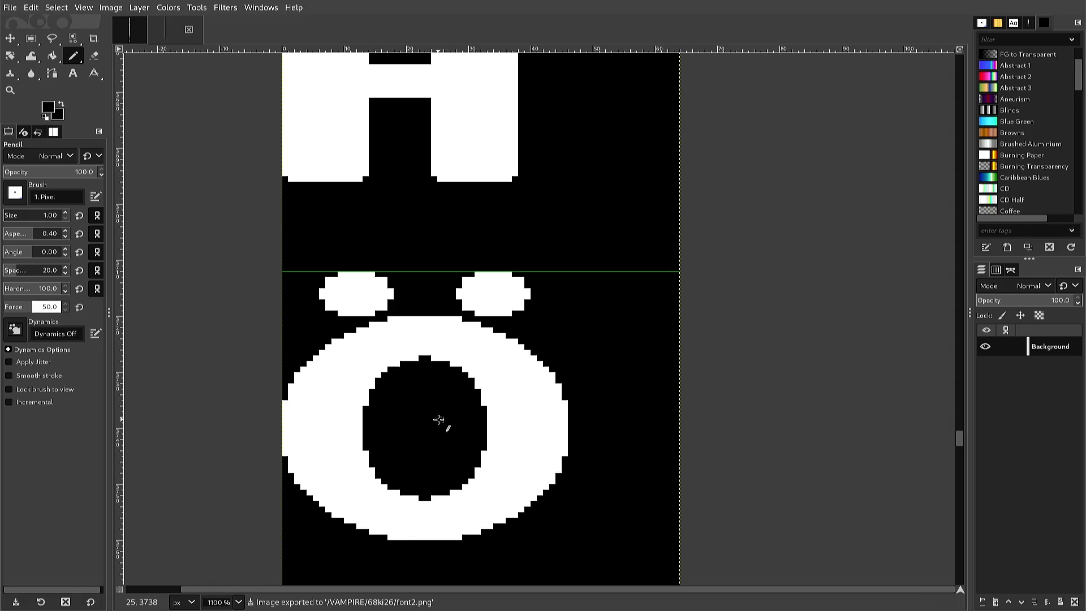
scroll(439, 419, down, 3)
Sample white and pencil the upper hole's top-left corner and right-edge pixel white.
scroll(437, 420, down, 3)
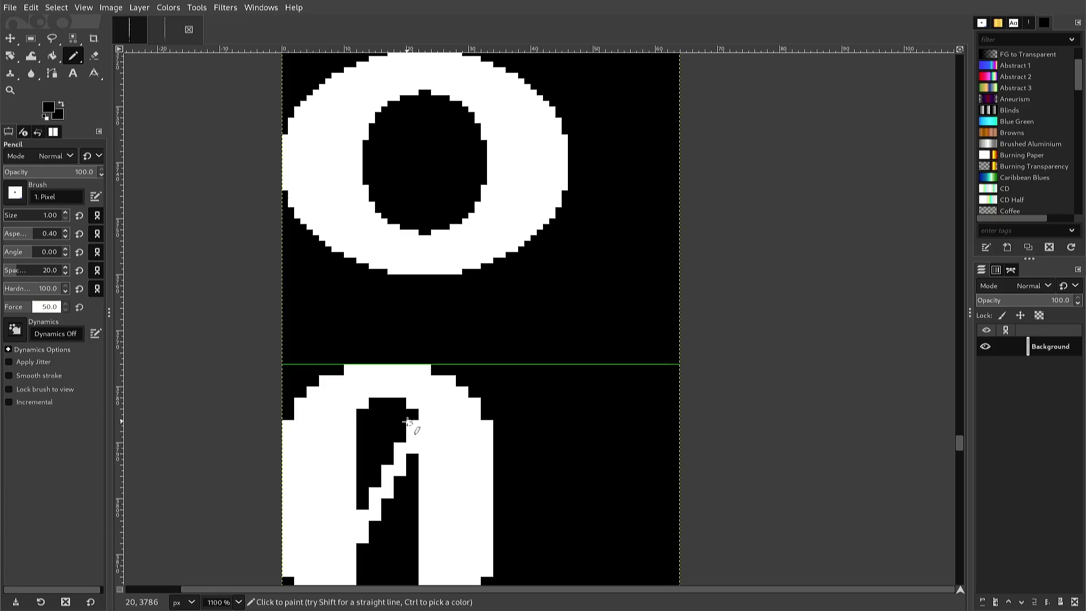
key(ctrl)
ctrl+click(412, 424)
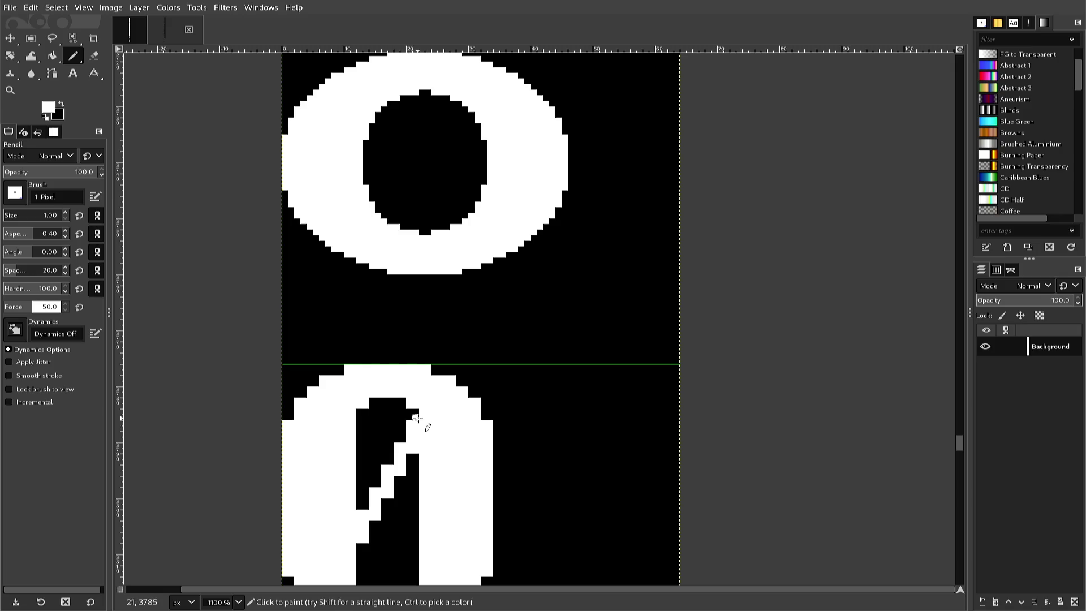
click(416, 413)
drag(379, 400, 368, 400)
ctrl+click(360, 423)
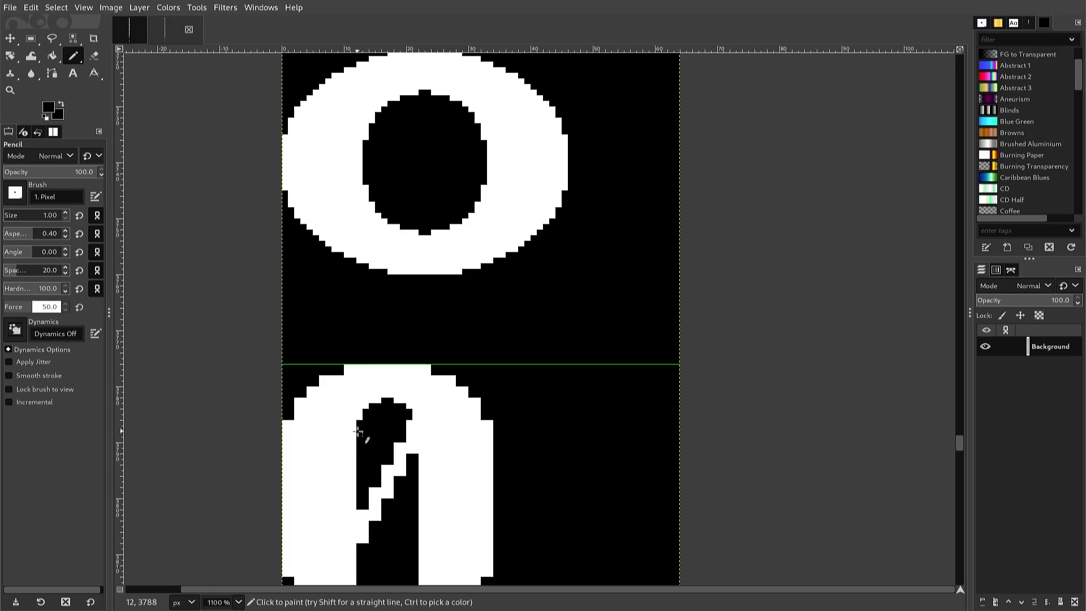
ctrl+click(350, 435)
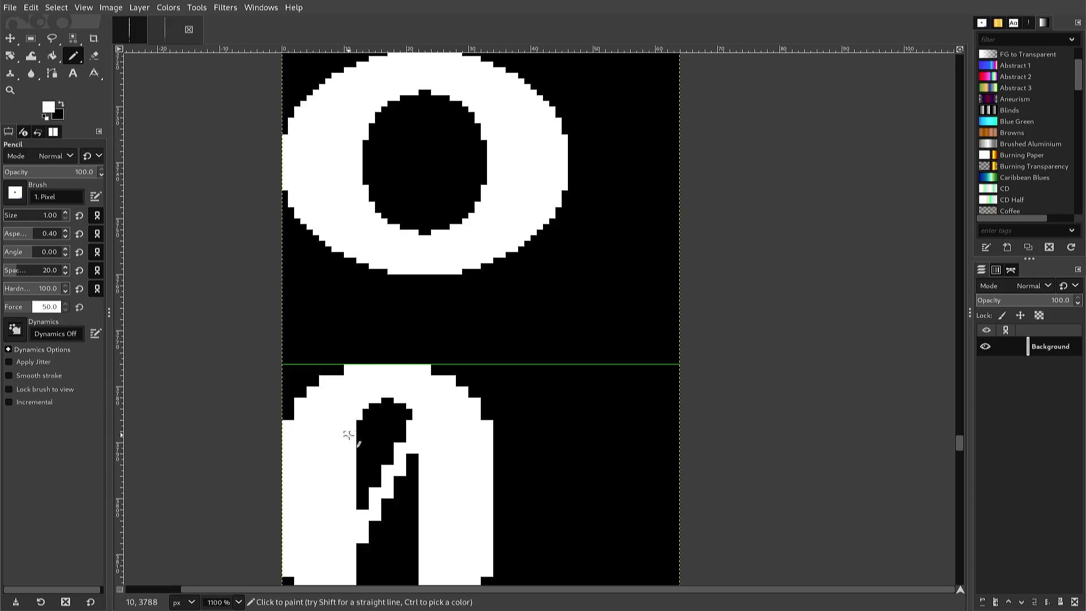
click(402, 435)
Paint white down the hole's right edge, resetting pencil opacity to 100.
drag(403, 435, 391, 449)
key(less)
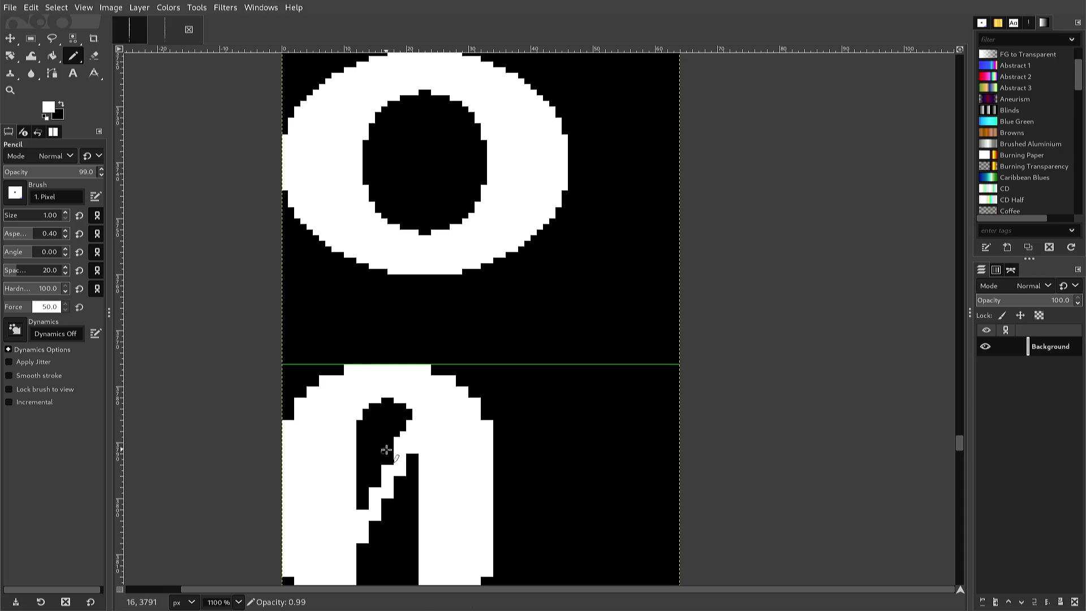
key(z)
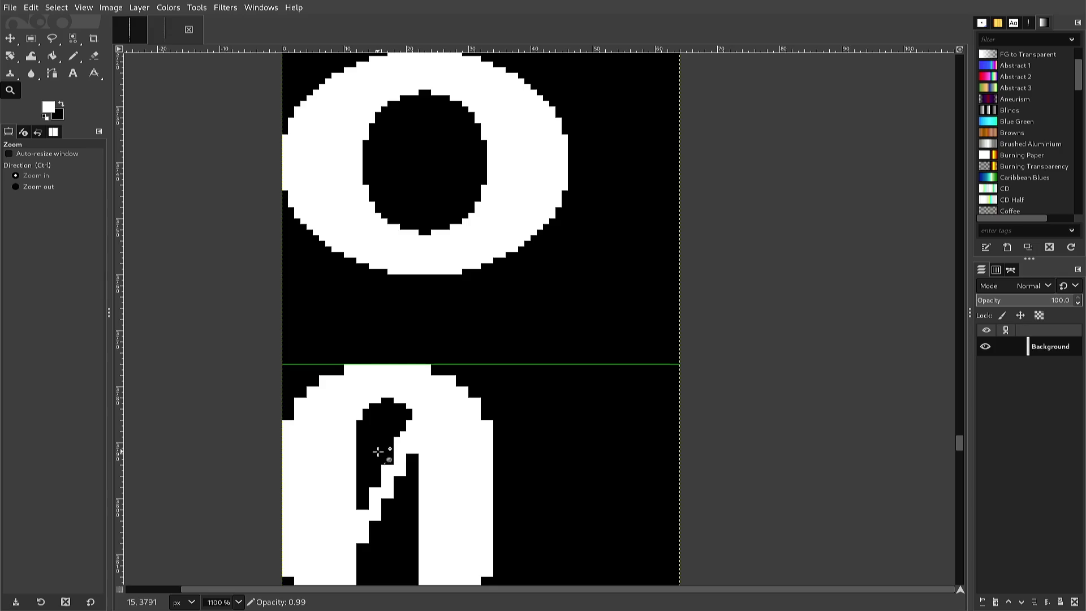
key(n)
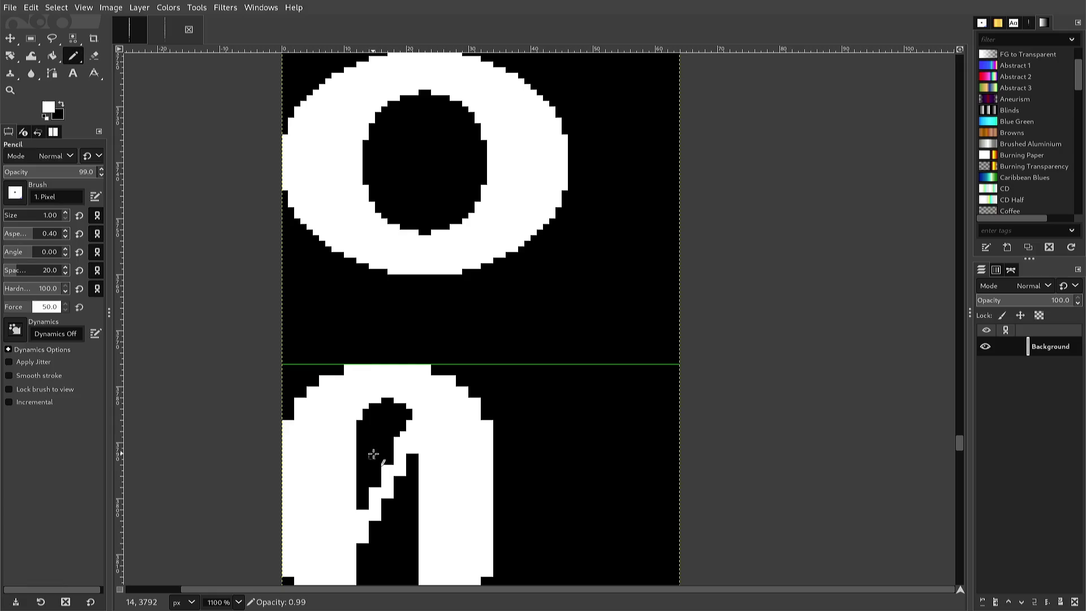
key(ctrl+z)
key(ctrl+z)
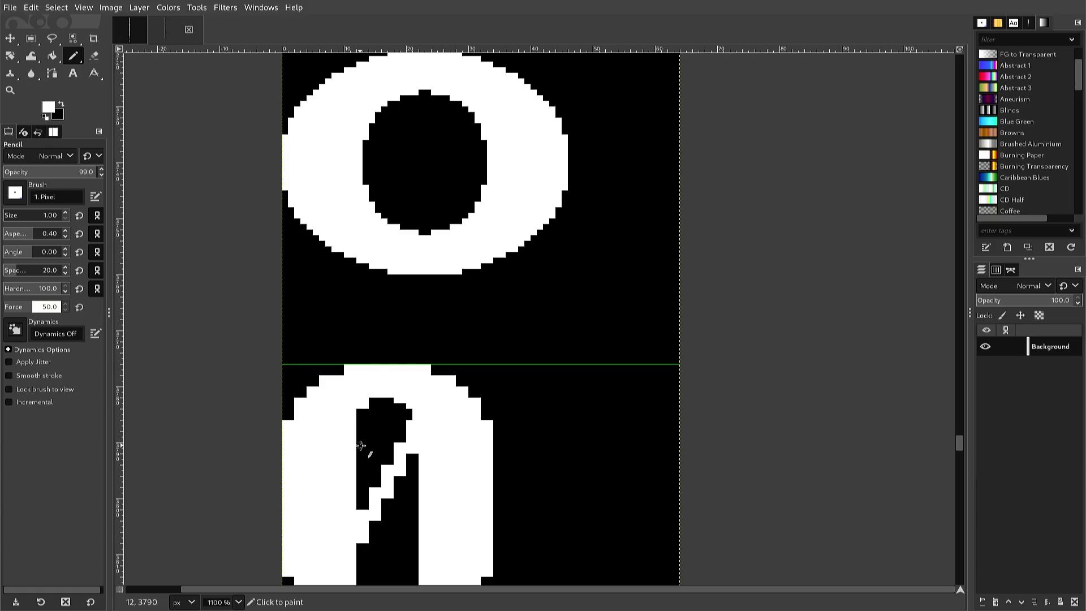
key(greater)
key(ctrl+z)
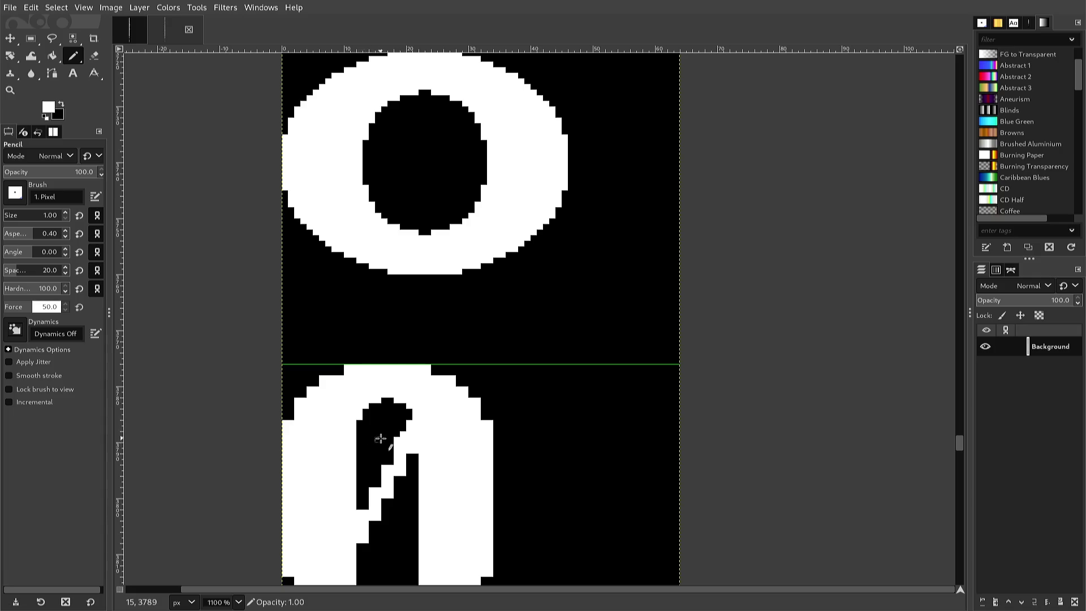
Fill the stair-step notches along the zero's diagonal slash with white pixels.
ctrl+click(382, 438)
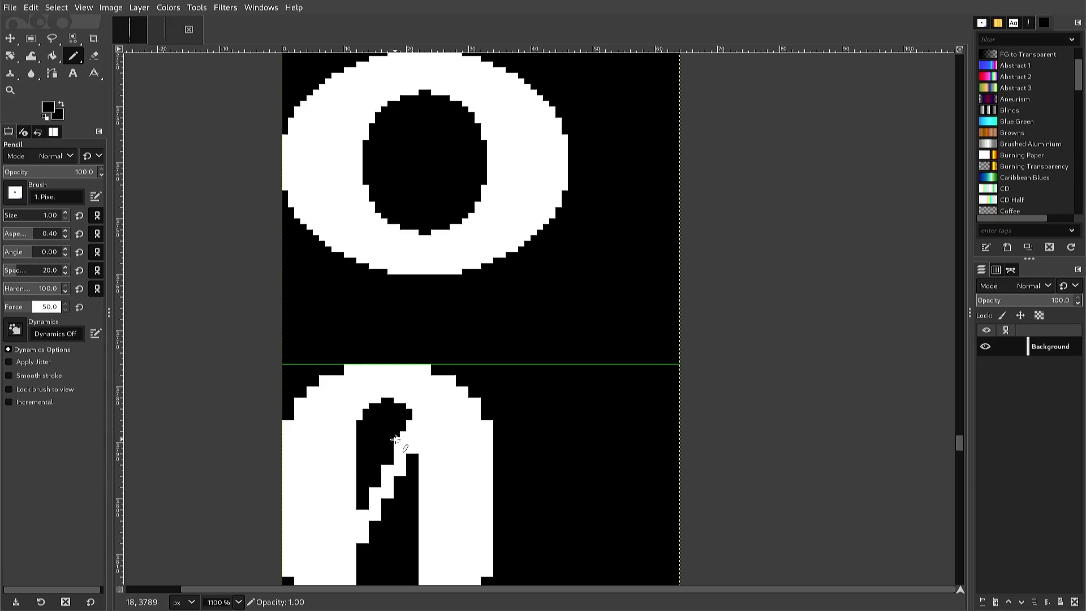
ctrl+click(398, 450)
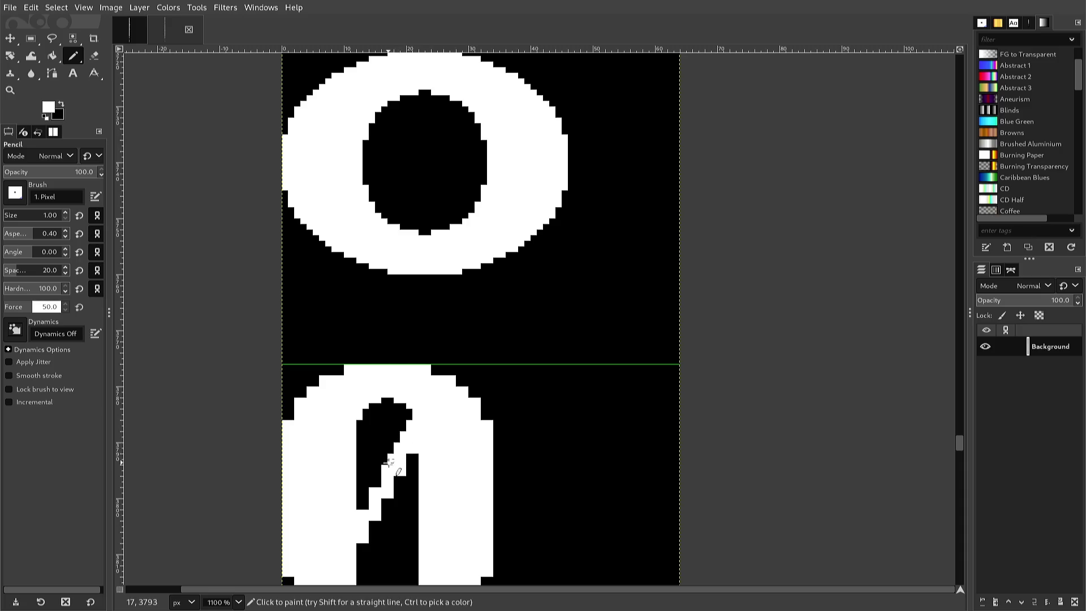
click(376, 482)
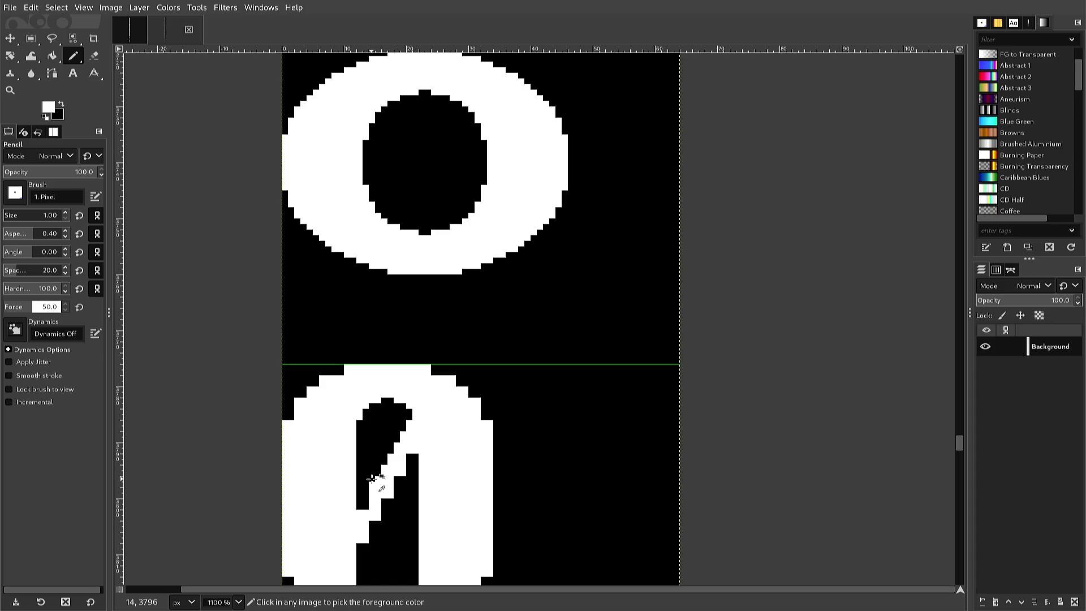
ctrl+click(373, 482)
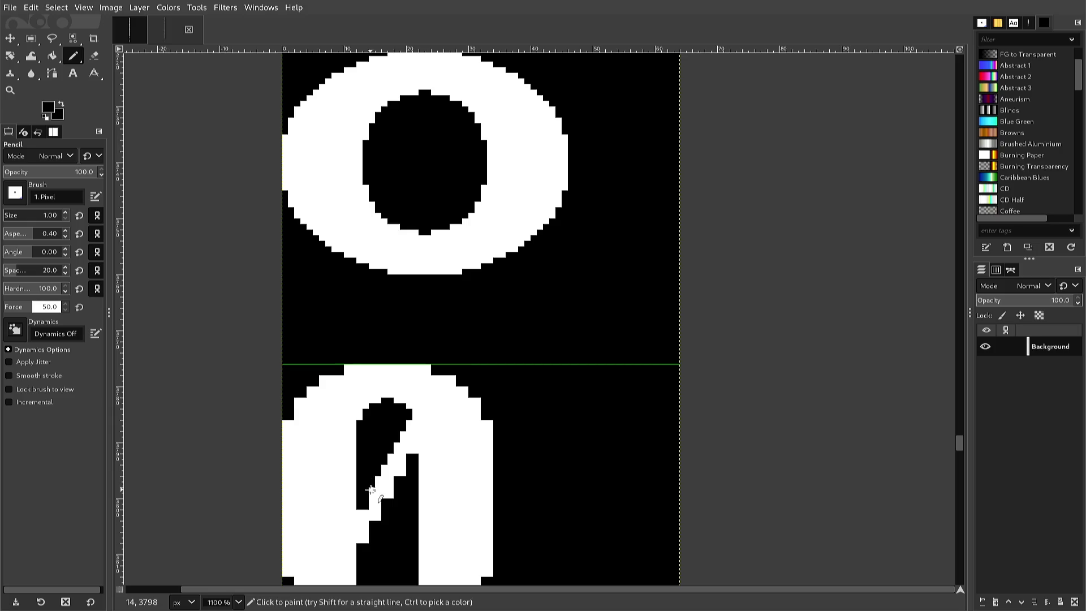
ctrl+click(373, 489)
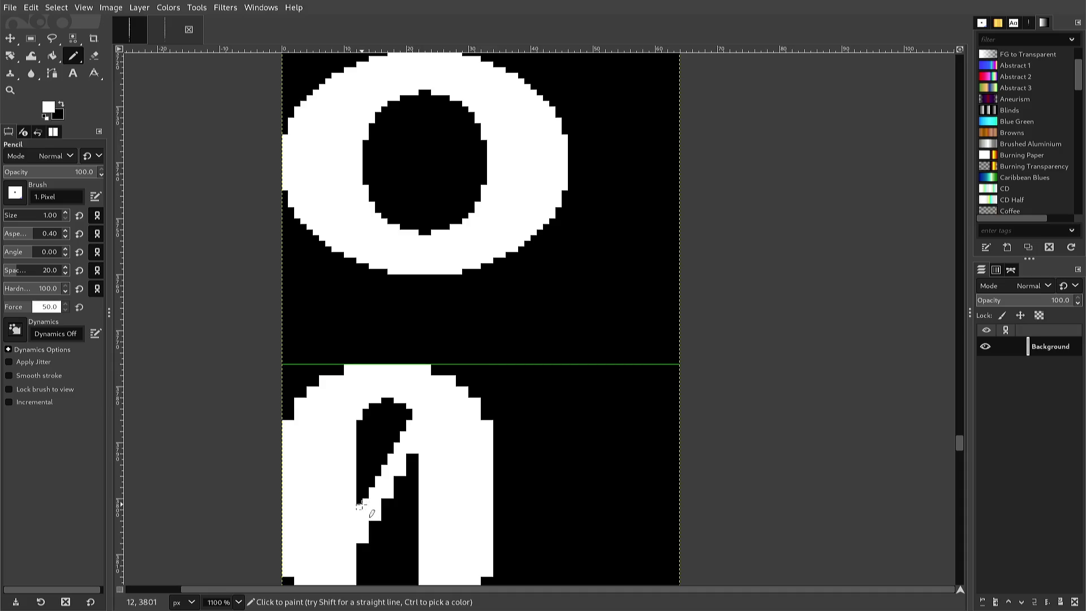
ctrl+click(360, 499)
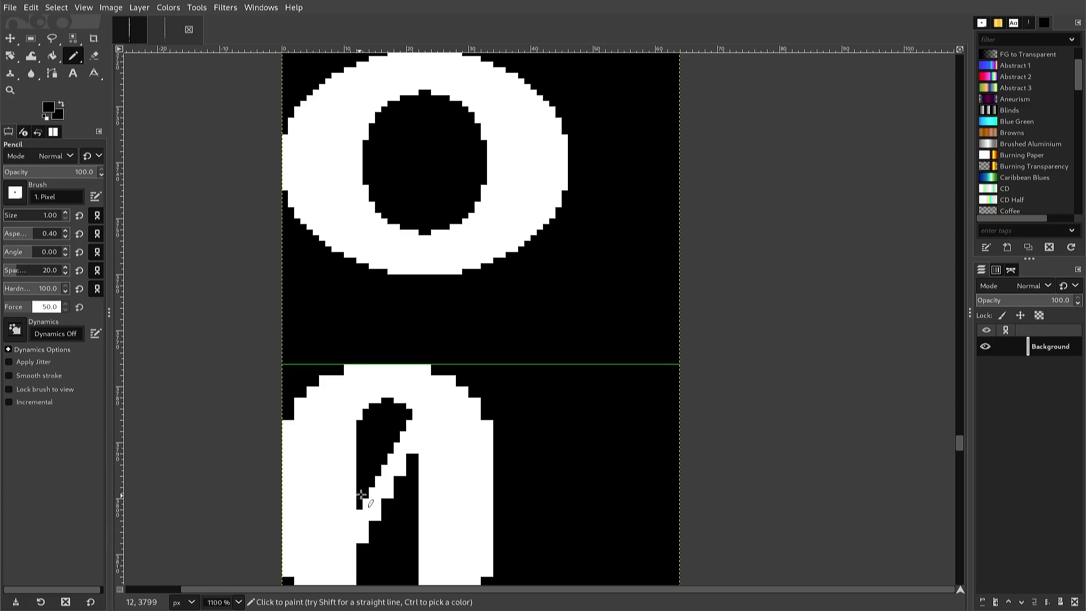
scroll(370, 430, down, 3)
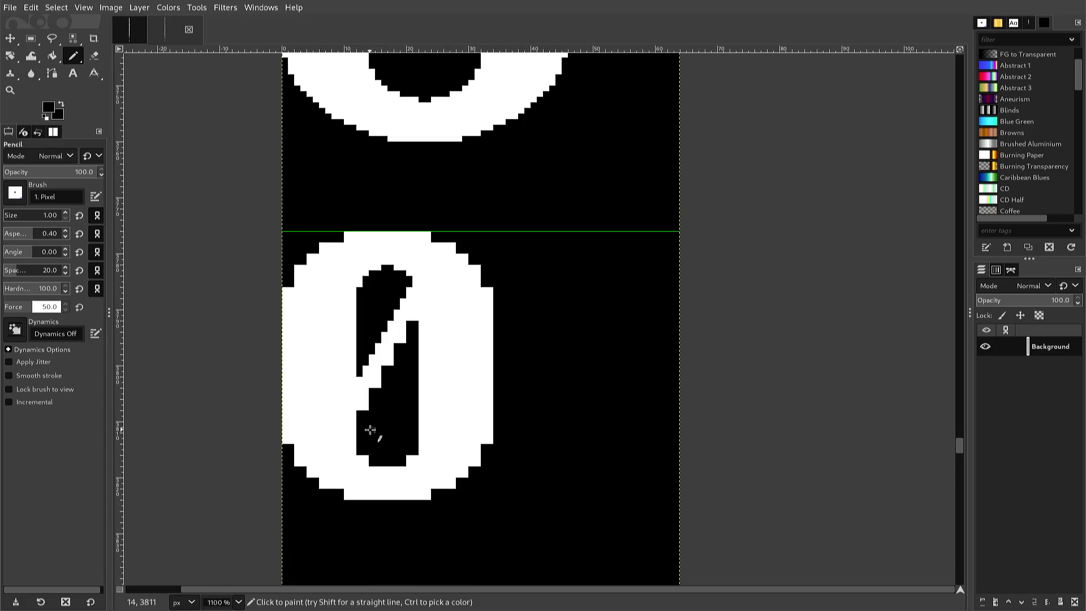
Draw a white stroke along the lower hole's left edge and undo the stray pixel beside it.
scroll(368, 424, up, 3)
scroll(365, 419, down, 3)
ctrl+click(364, 407)
drag(358, 415, 370, 390)
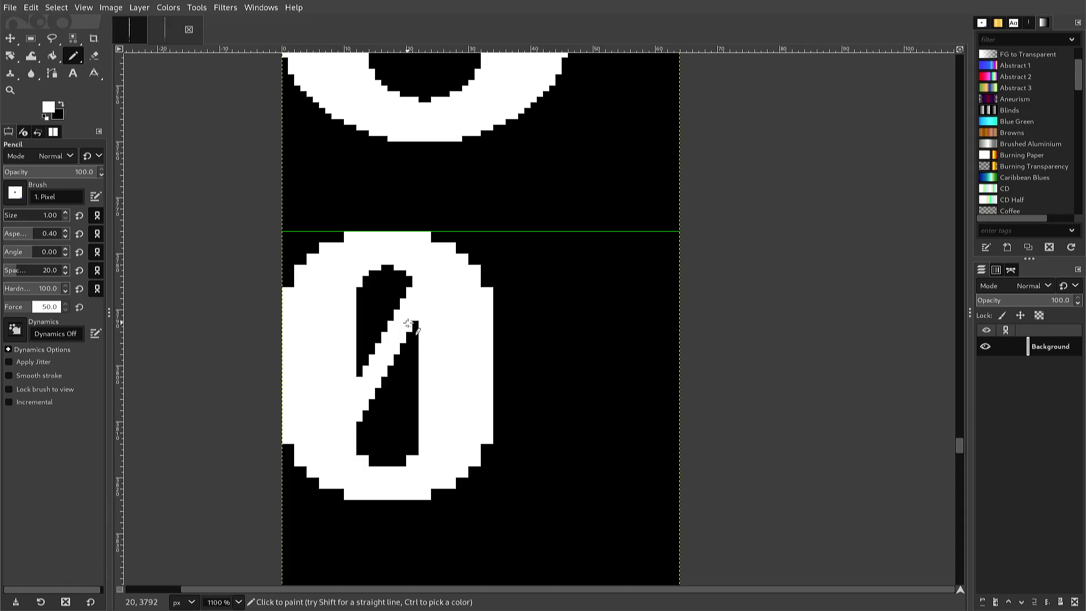
key(ctrl+z)
scroll(281, 306, up, 2)
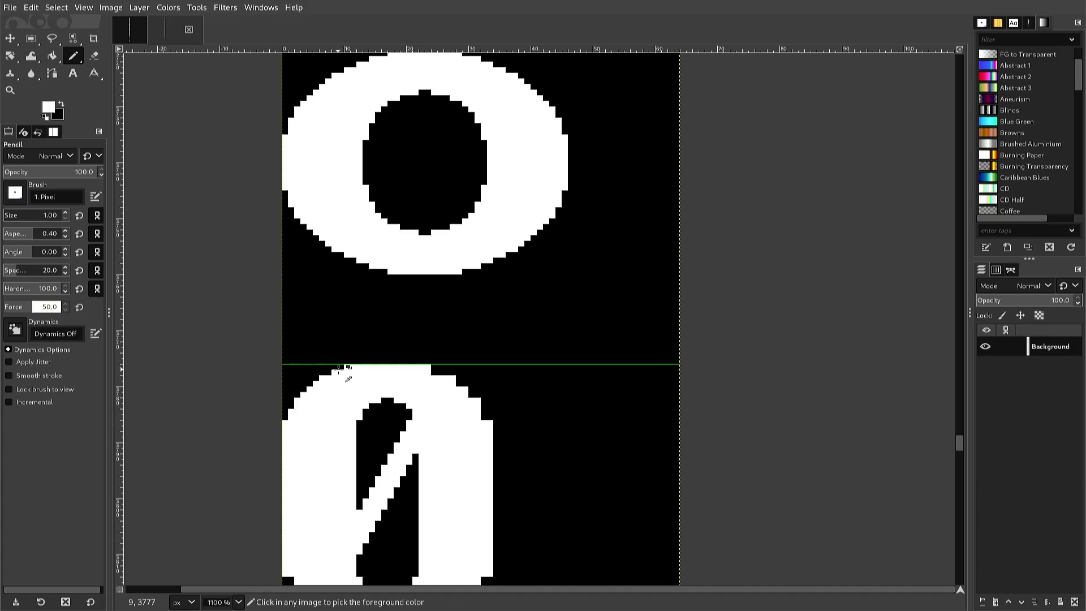
Sample a black pixel as the pencil colour, then switch to Rectangle Select.
ctrl+click(338, 367)
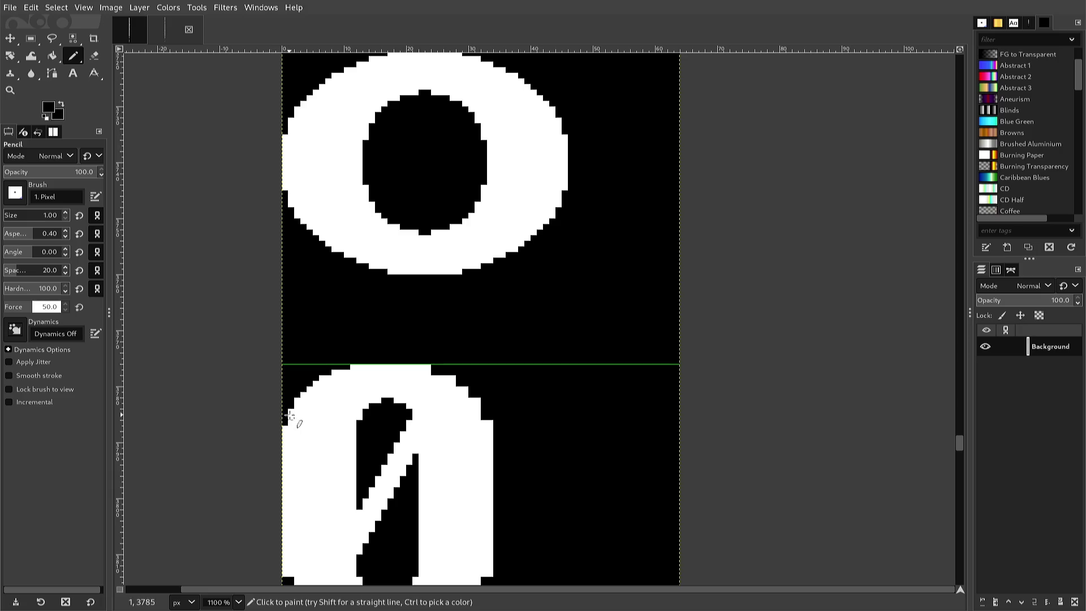
ctrl+click(296, 414)
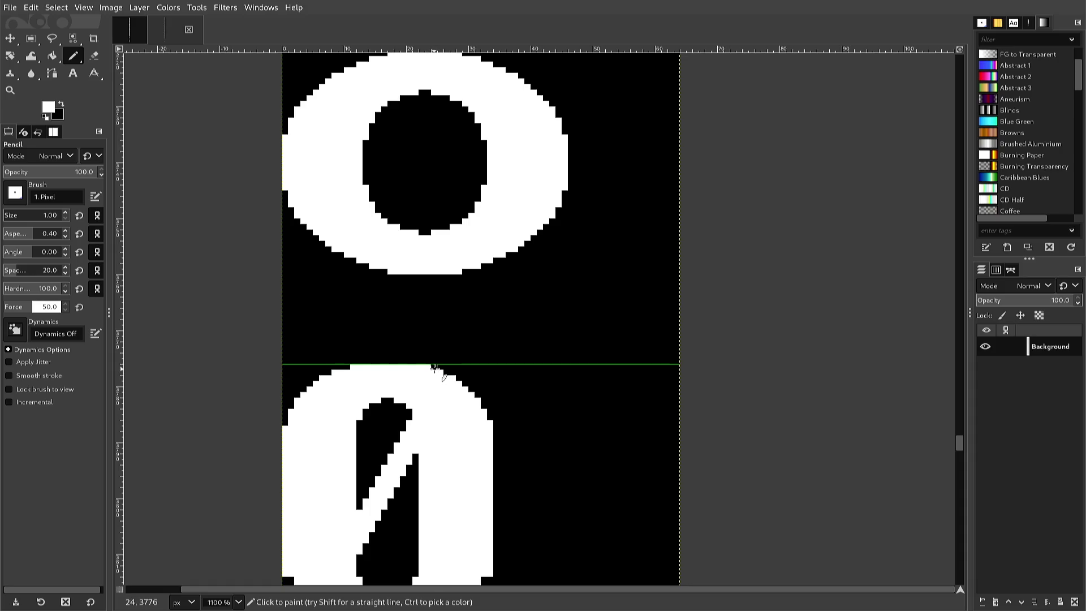
ctrl+click(437, 365)
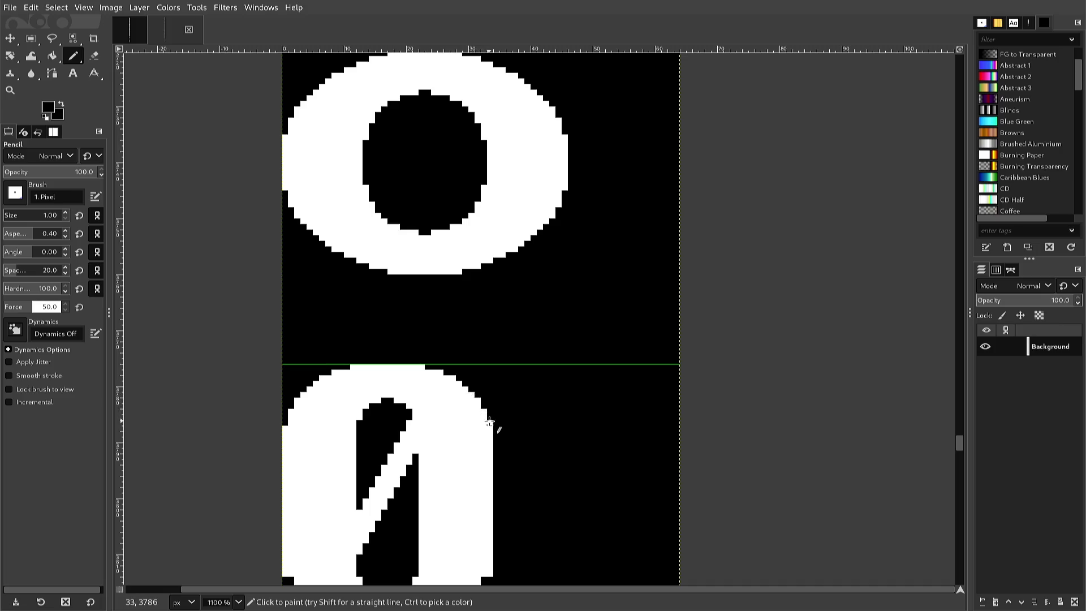
scroll(489, 421, down, 2)
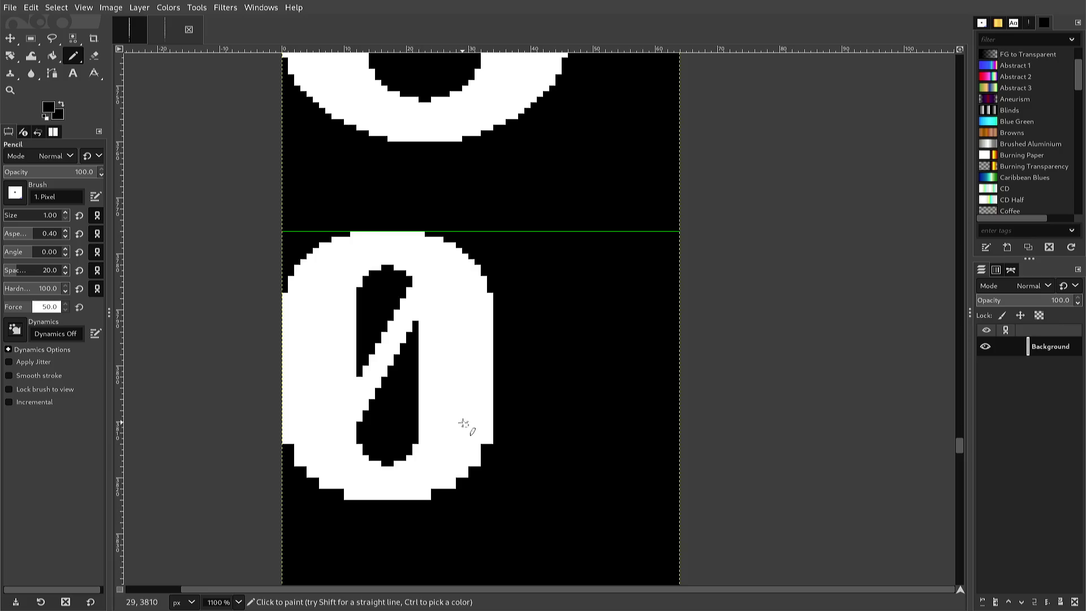
key(r)
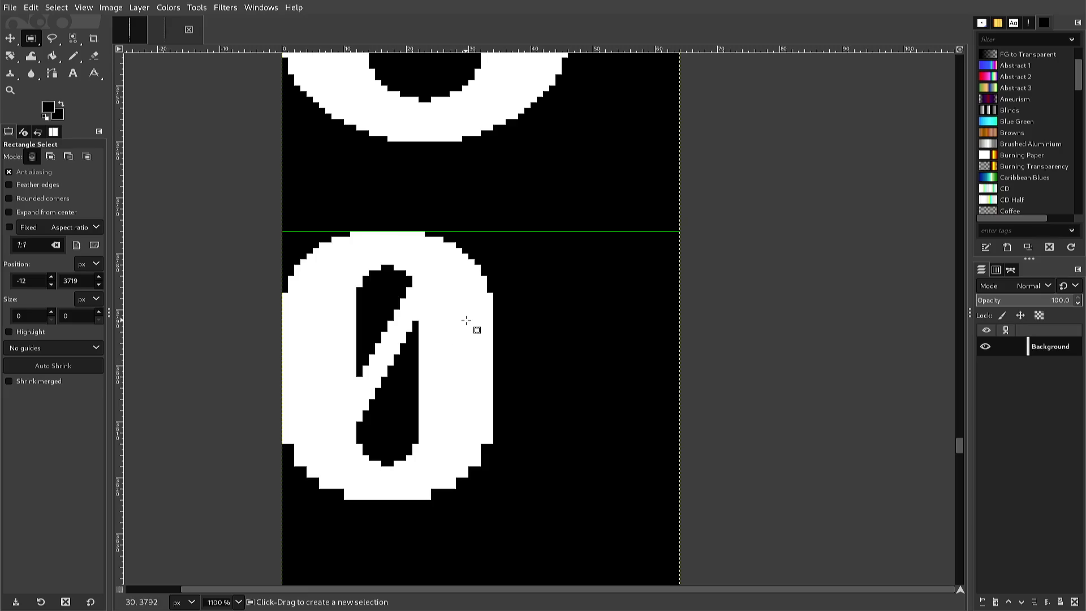
Copy the zero's top curve, flip it vertically, and anchor it over the bottom curve.
drag(493, 299, 276, 233)
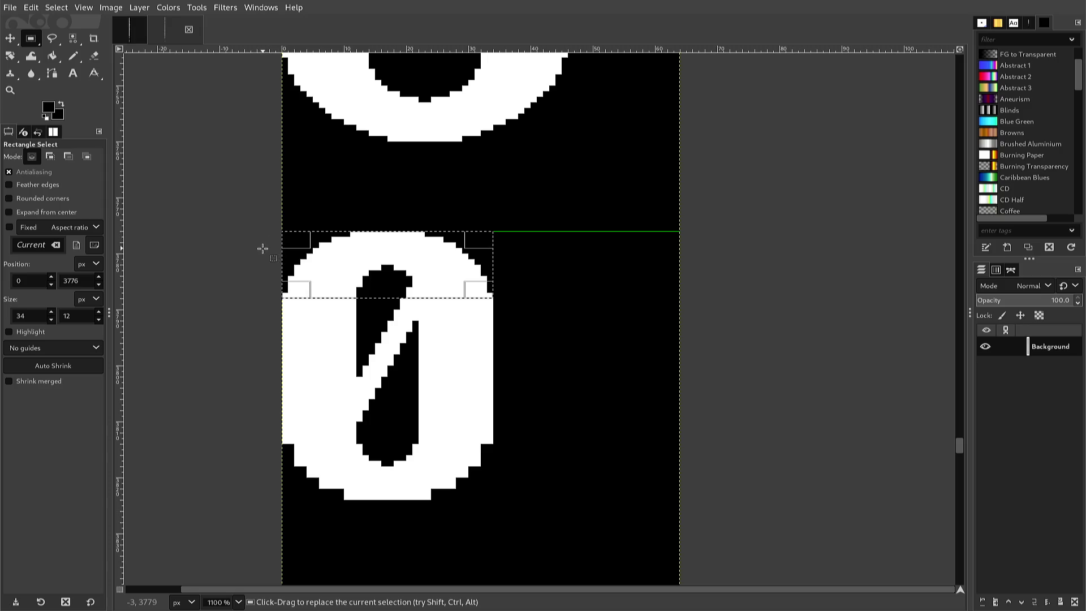
key(ctrl+c)
key(ctrl+v)
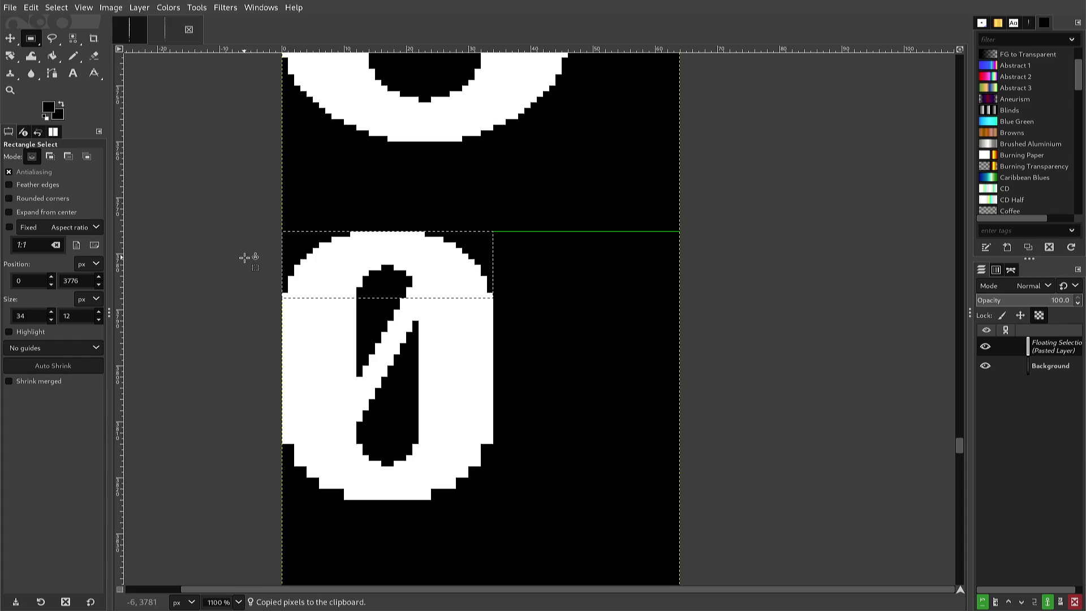
key(alt+l)
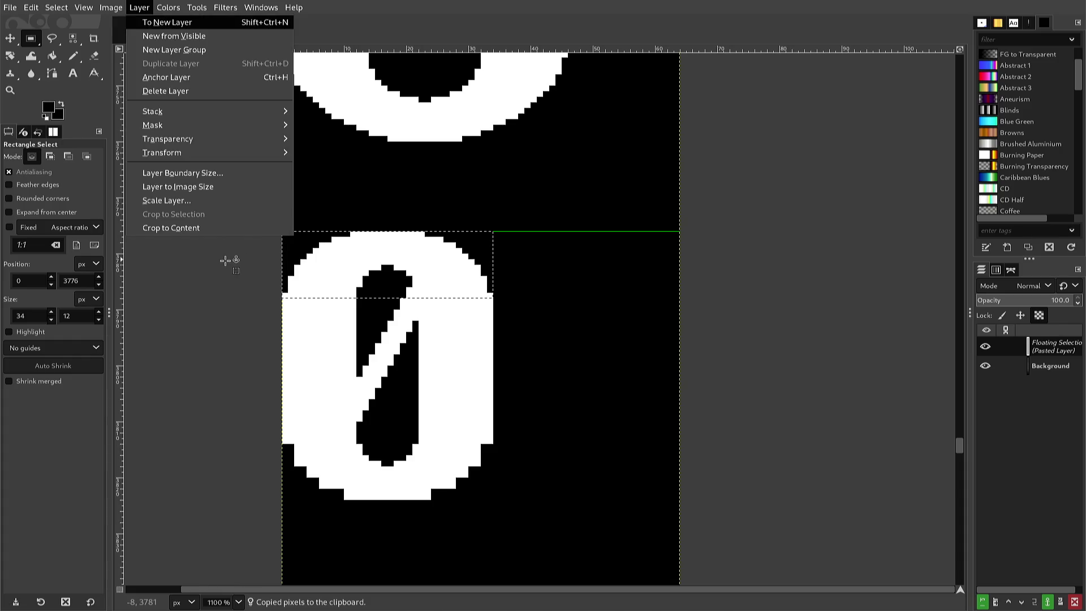
key(t)
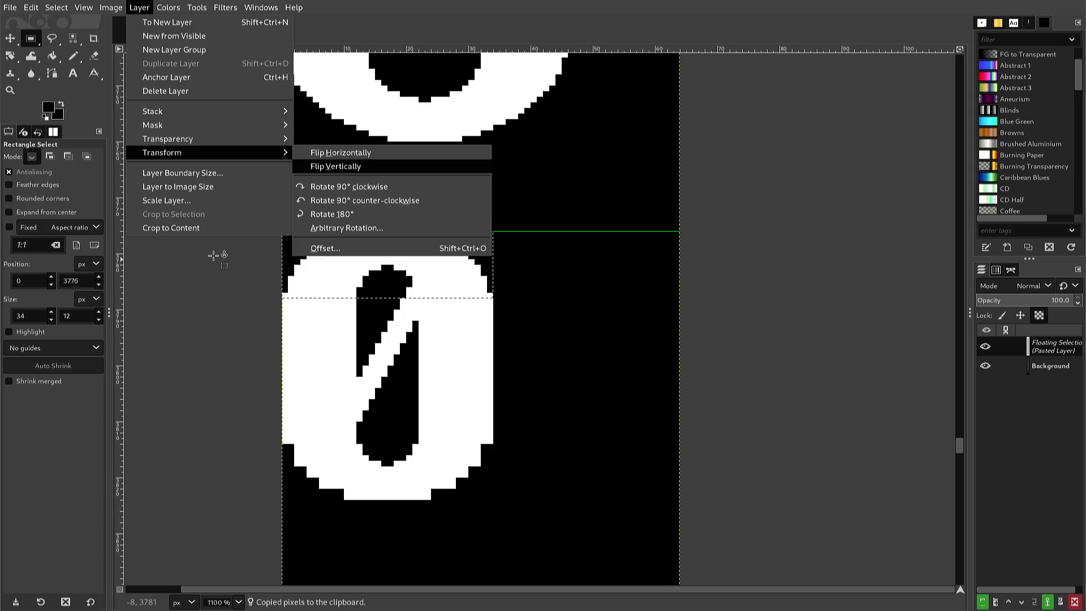
key(v)
key(Down)
key(Down)
key(Down)
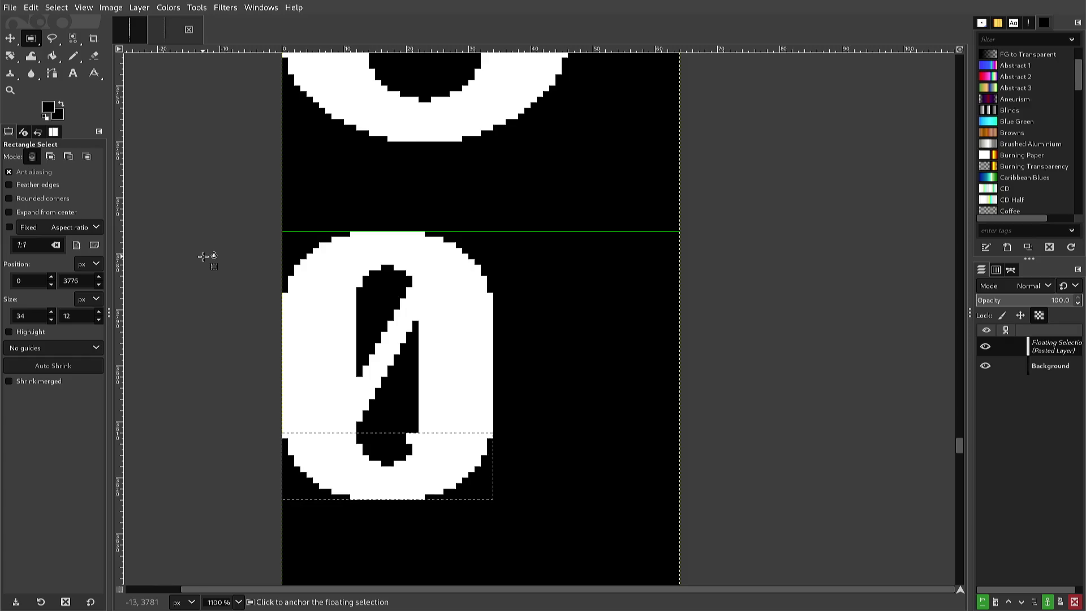
click(204, 256)
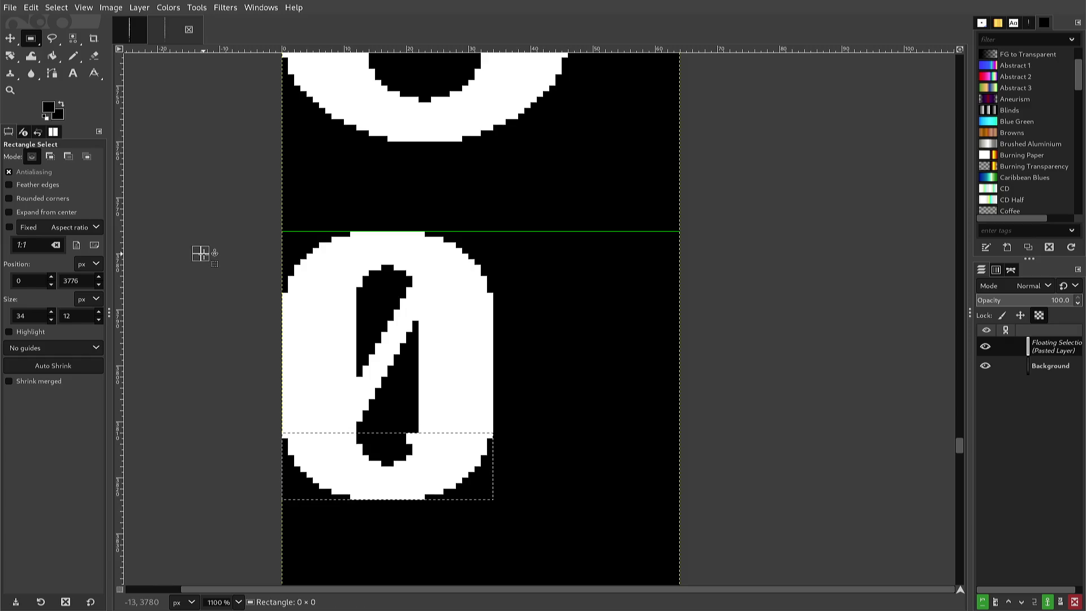
key(n)
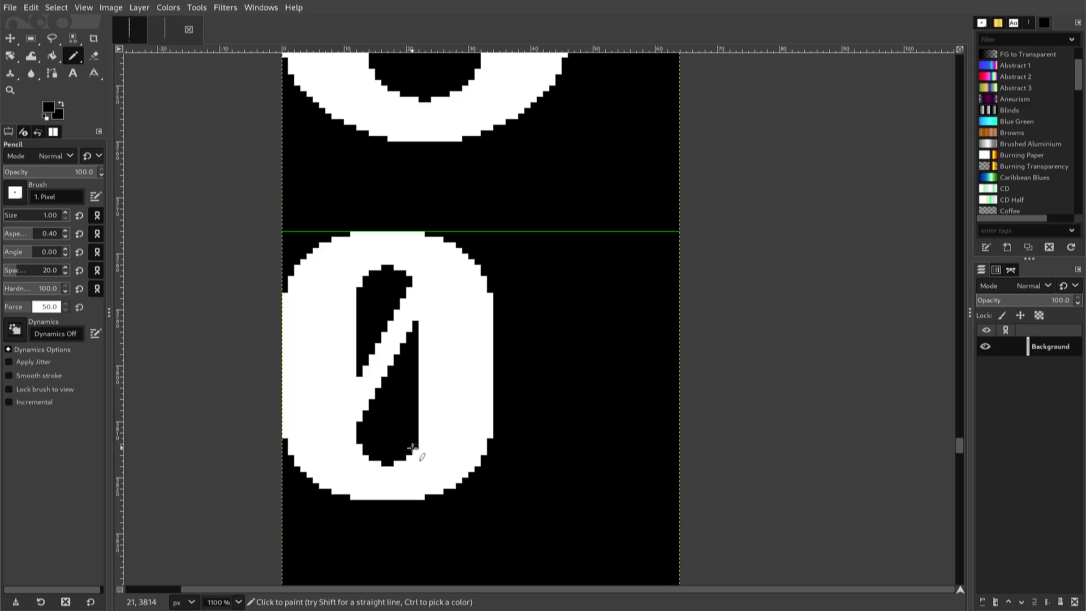
Sample white as the pencil colour and export the image to font2.png.
ctrl+click(415, 449)
key(ctrl+e)
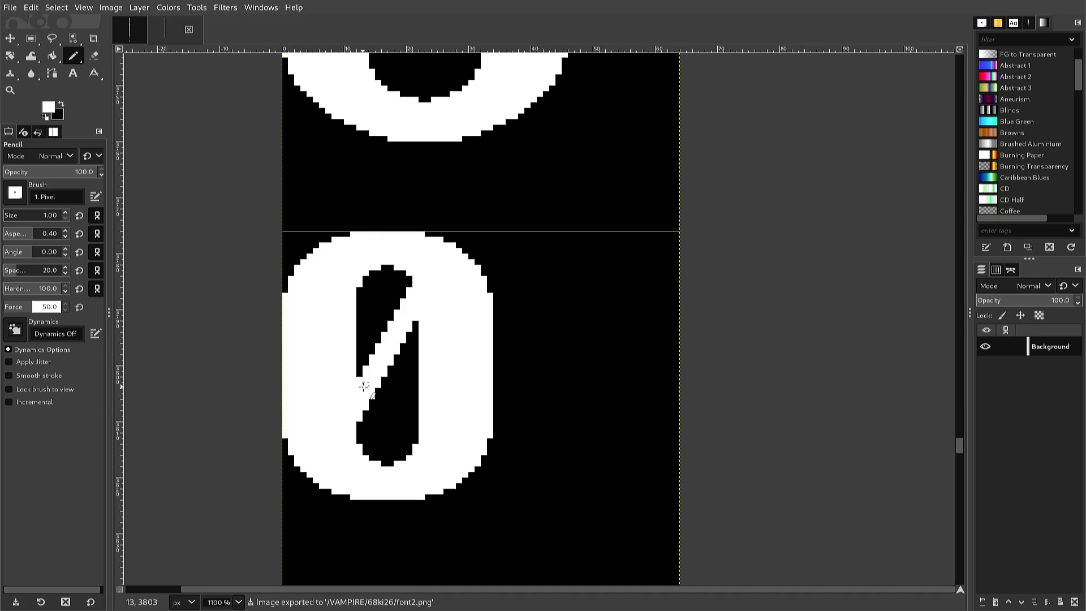
scroll(364, 387, down, 3)
scroll(364, 388, down, 3)
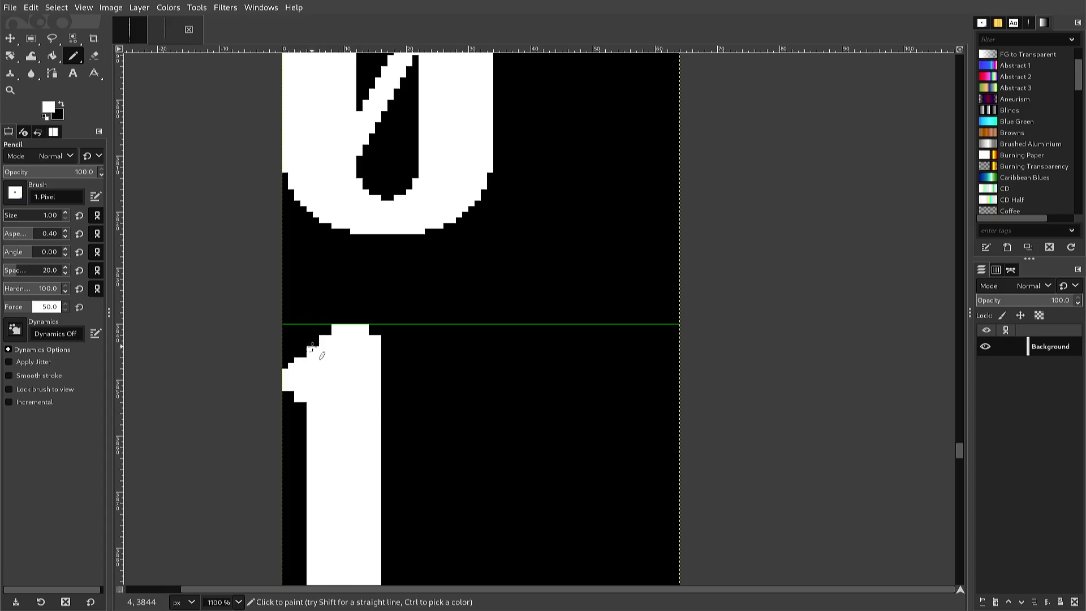
Draw a white pixel staircase along the 1's flag and blacken both bottom corners of its stem.
shift+click(329, 332)
scroll(300, 410, down, 2)
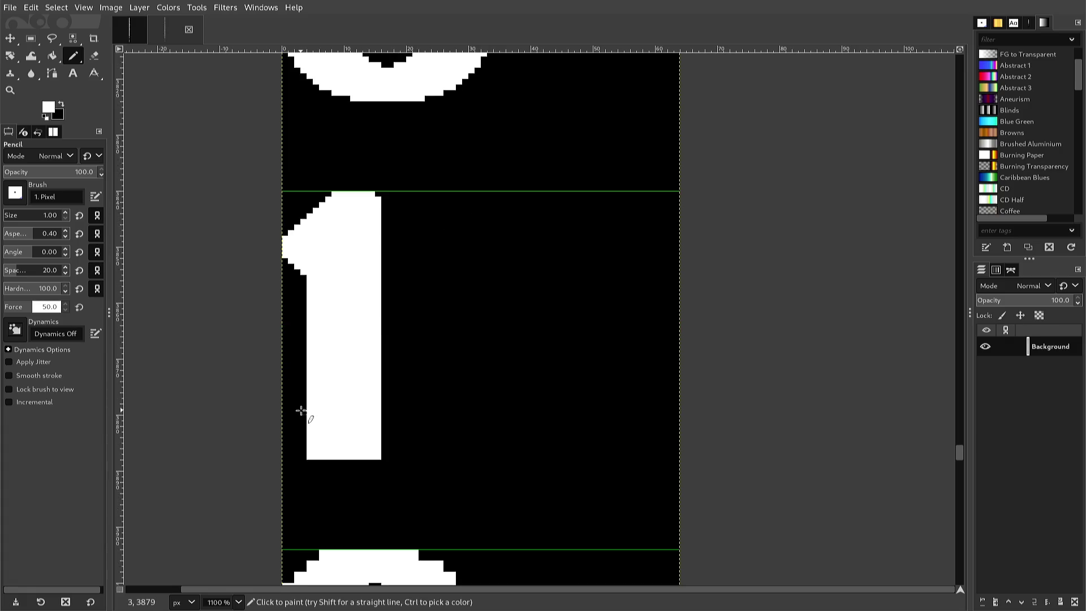
ctrl+click(293, 449)
click(307, 457)
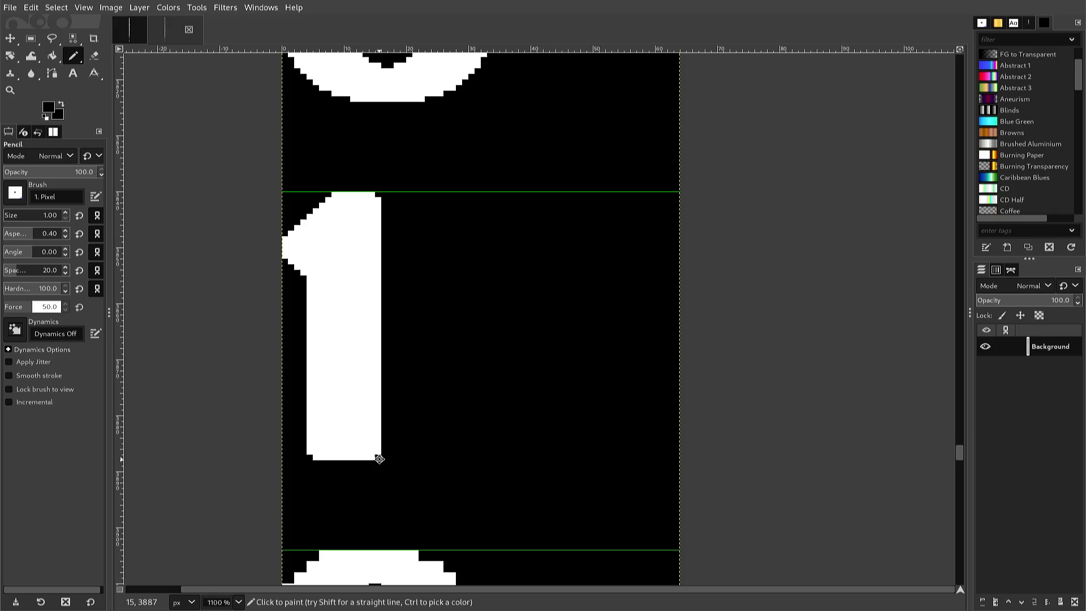
click(377, 458)
scroll(367, 458, down, 2)
scroll(362, 457, up, 2)
scroll(358, 457, down, 2)
scroll(356, 455, up, 1)
scroll(355, 455, down, 1)
scroll(354, 454, up, 2)
scroll(357, 451, down, 2)
scroll(356, 446, up, 2)
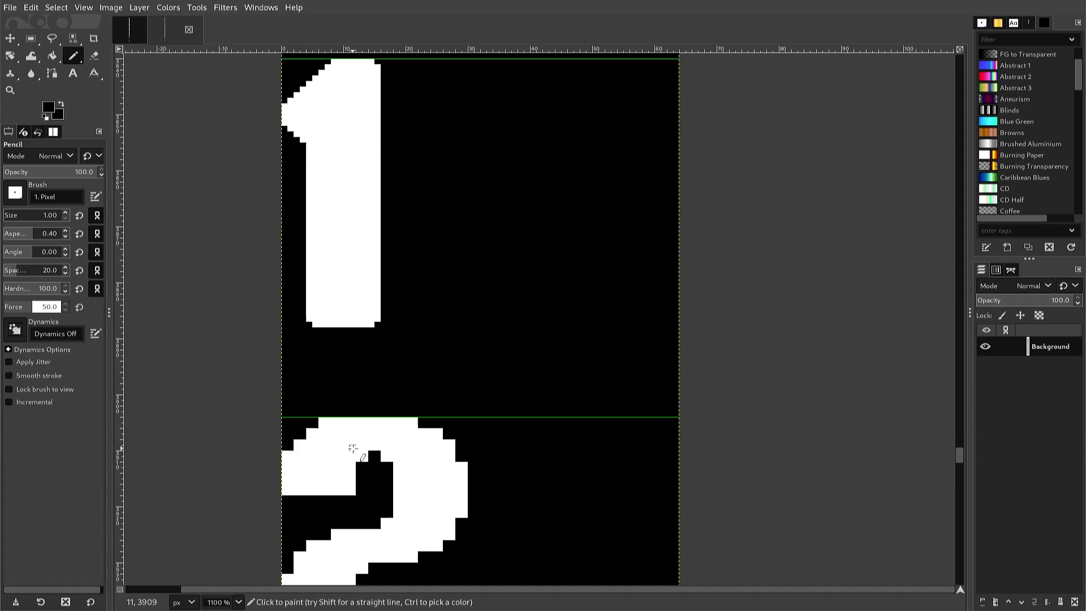
Blacken the top-right and bottom-right corner pixels of the 2's base, then resample white and black.
scroll(351, 448, down, 2)
scroll(352, 448, up, 2)
scroll(350, 450, down, 2)
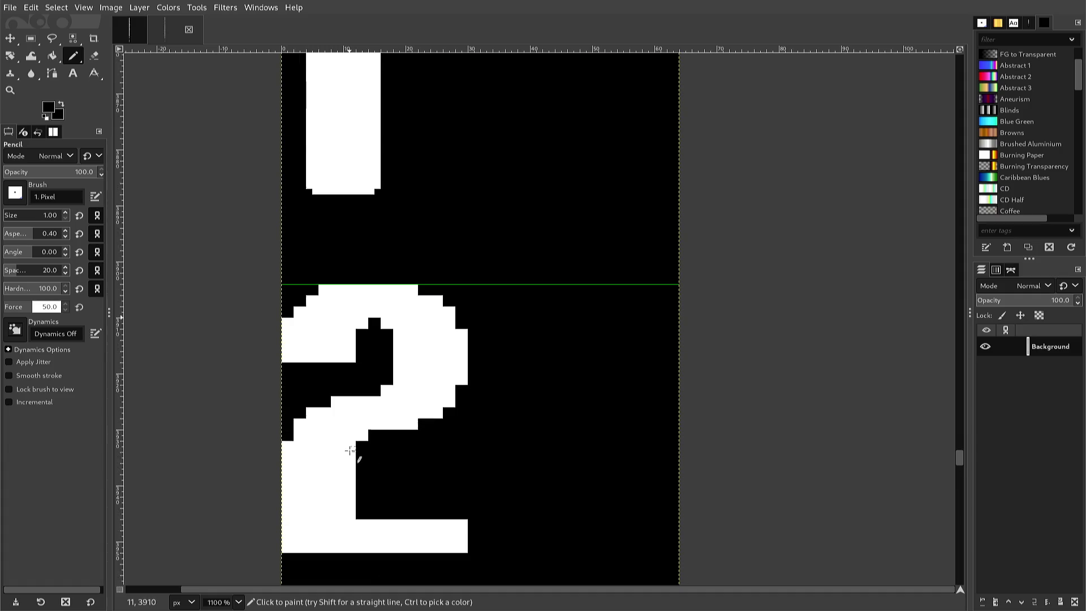
scroll(349, 447, up, 2)
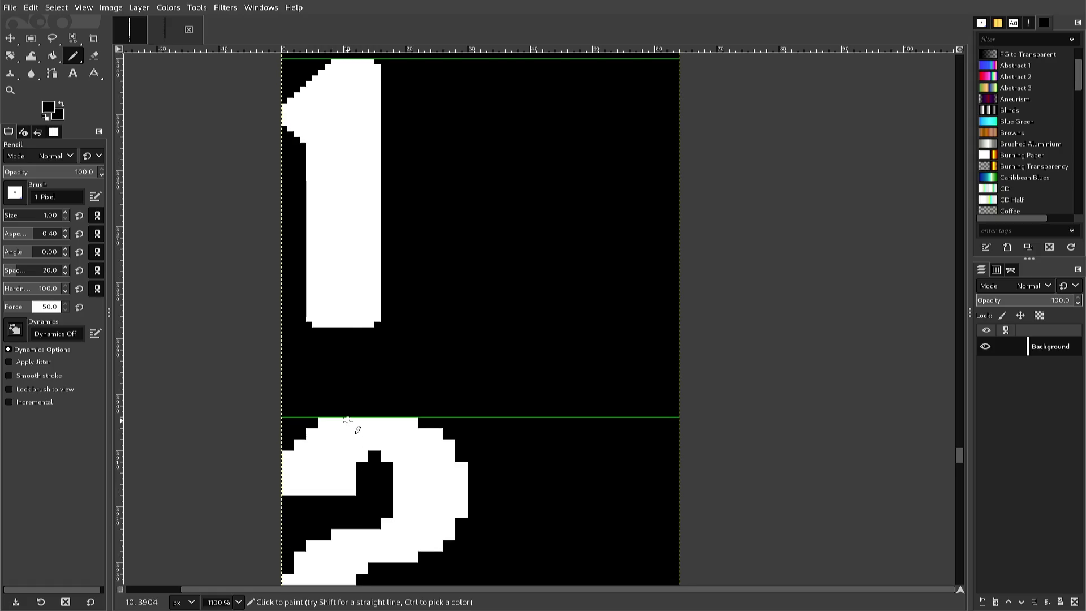
scroll(347, 421, down, 2)
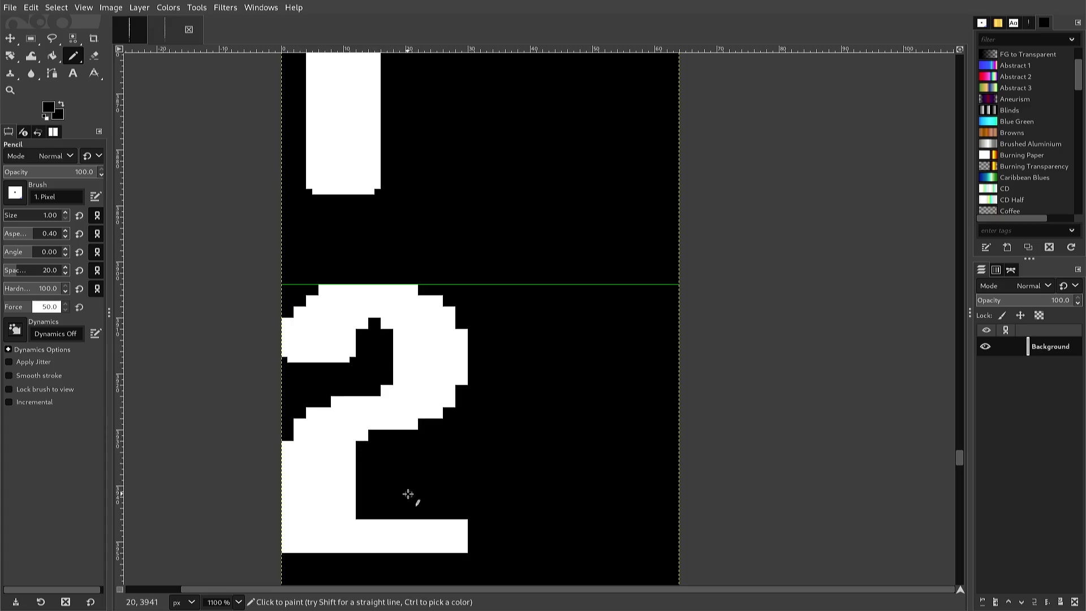
click(465, 520)
click(462, 549)
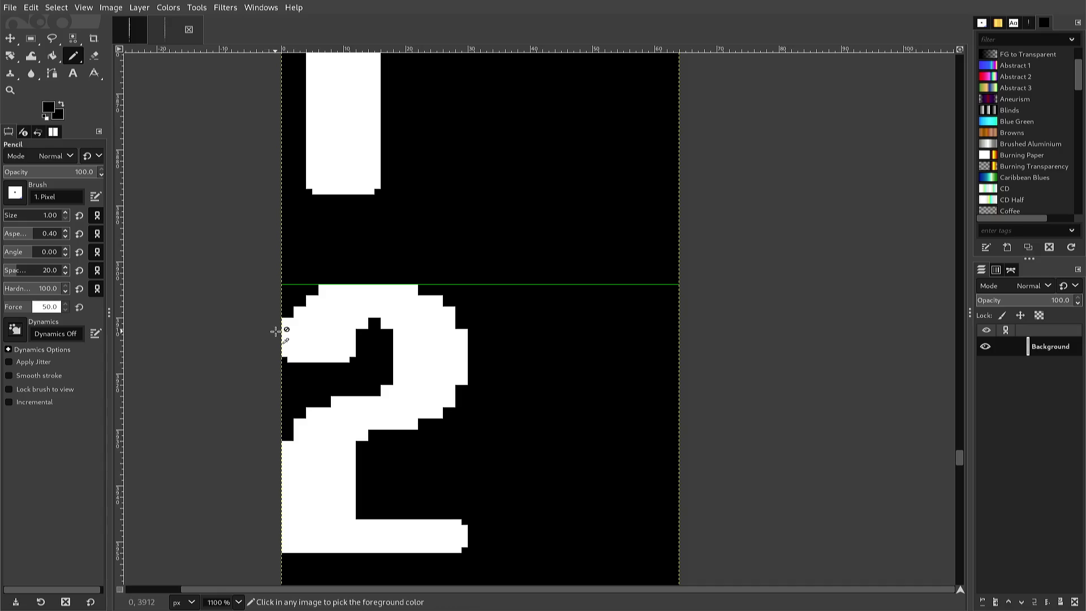
ctrl+click(286, 327)
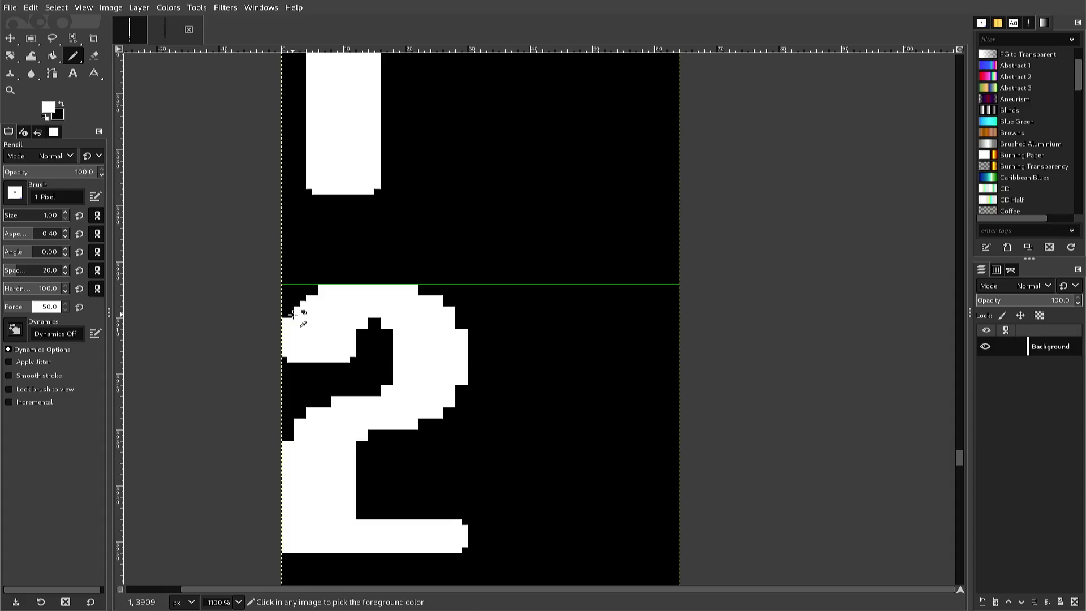
ctrl+click(292, 315)
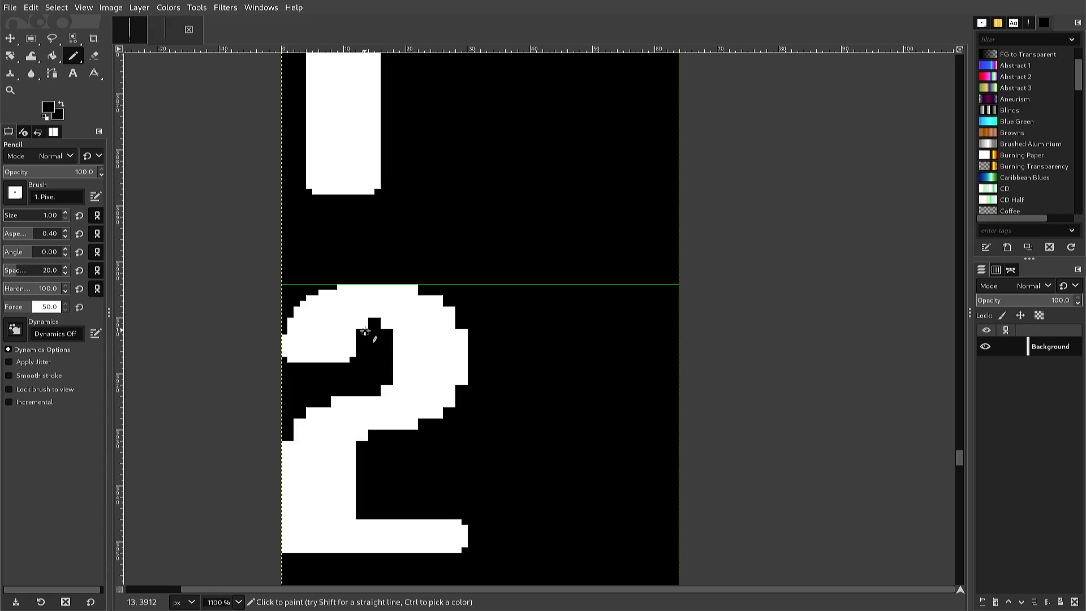
Pencil black pixels on both sides of the 2's notch, then sample white and return to black.
click(366, 328)
click(383, 327)
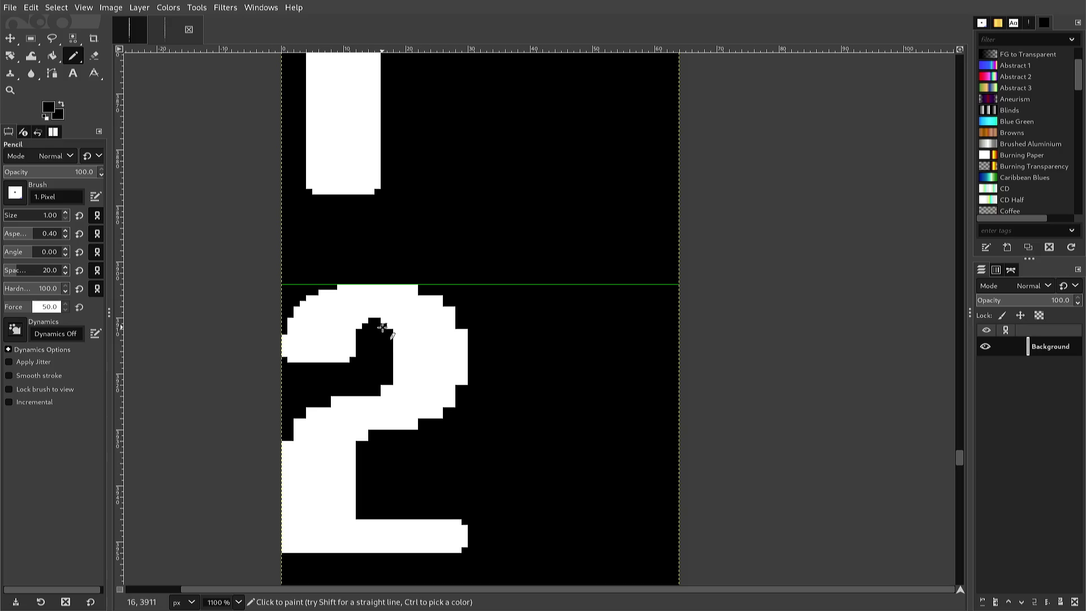
key(ctrl)
ctrl+click(356, 337)
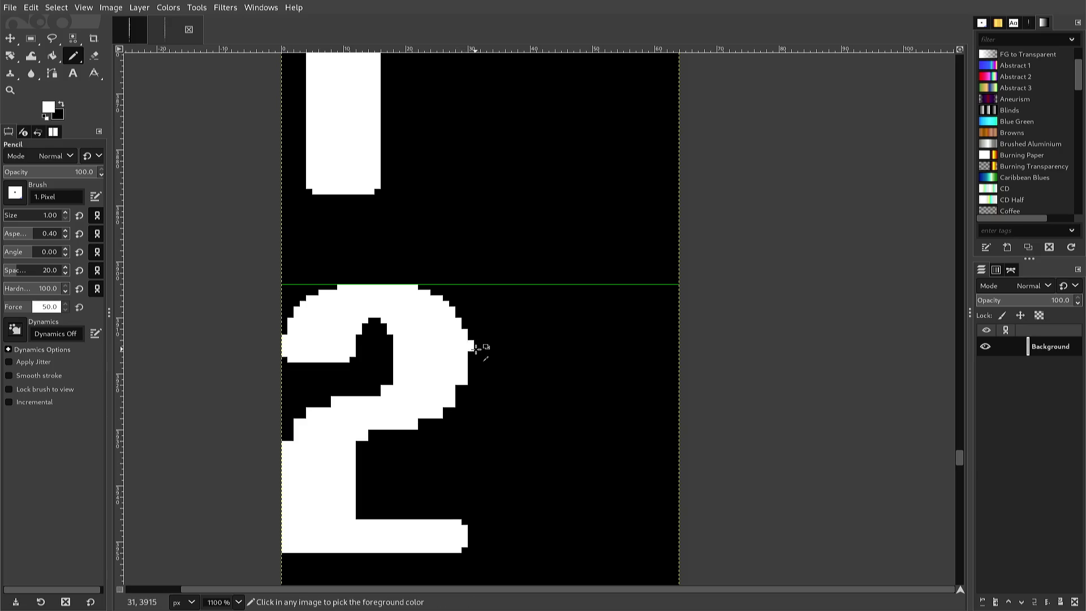
ctrl+click(474, 348)
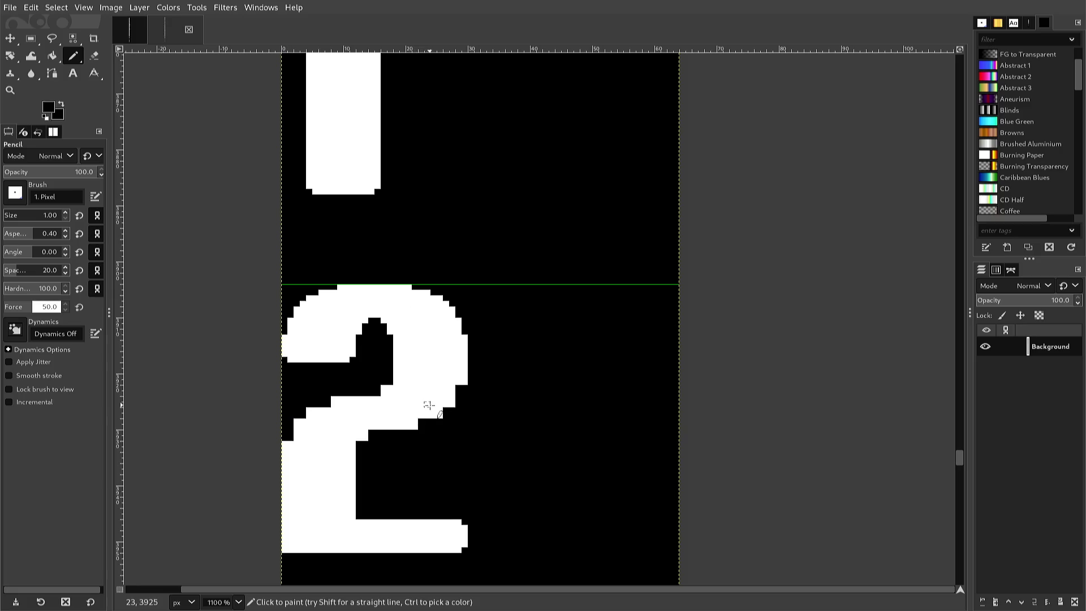
Pencil white into the gap pixels along the 2's diagonal, then blacken the stray pixel below it.
ctrl+click(435, 403)
click(446, 414)
key(ctrl)
click(457, 394)
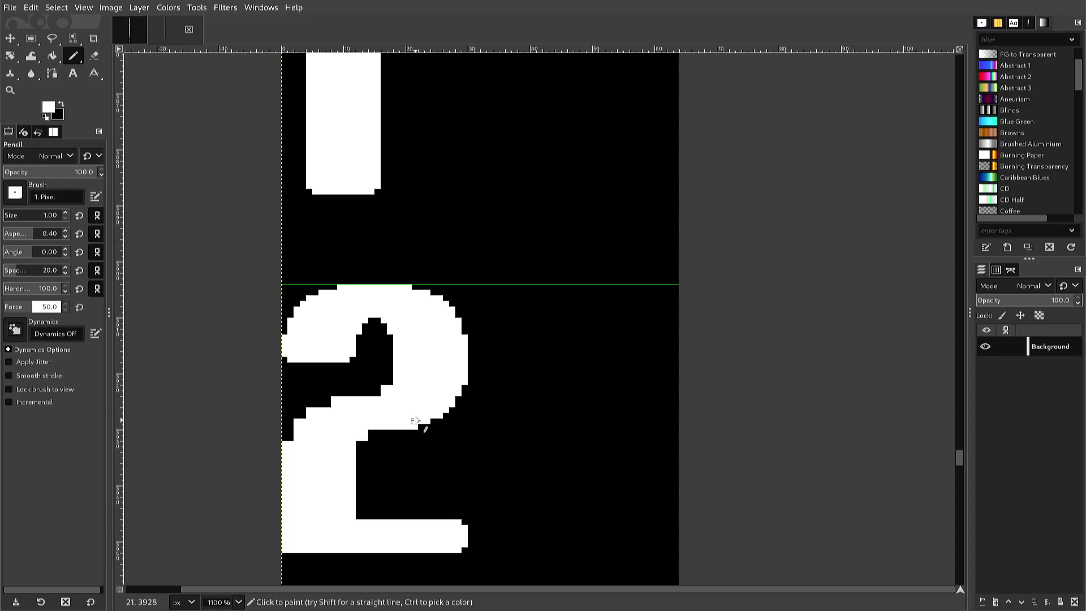
click(409, 437)
ctrl+click(408, 441)
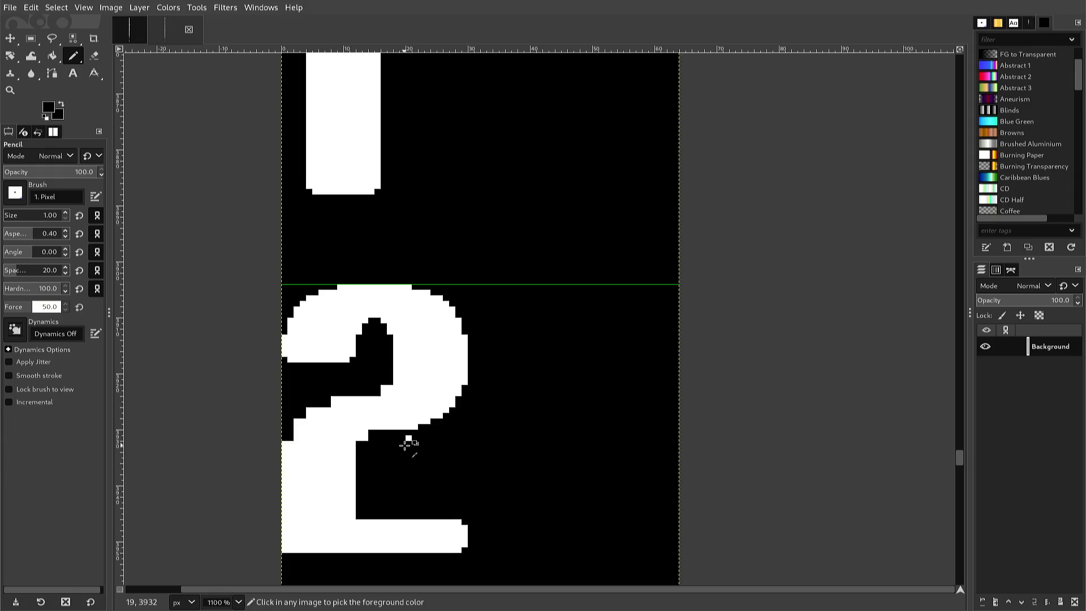
click(408, 440)
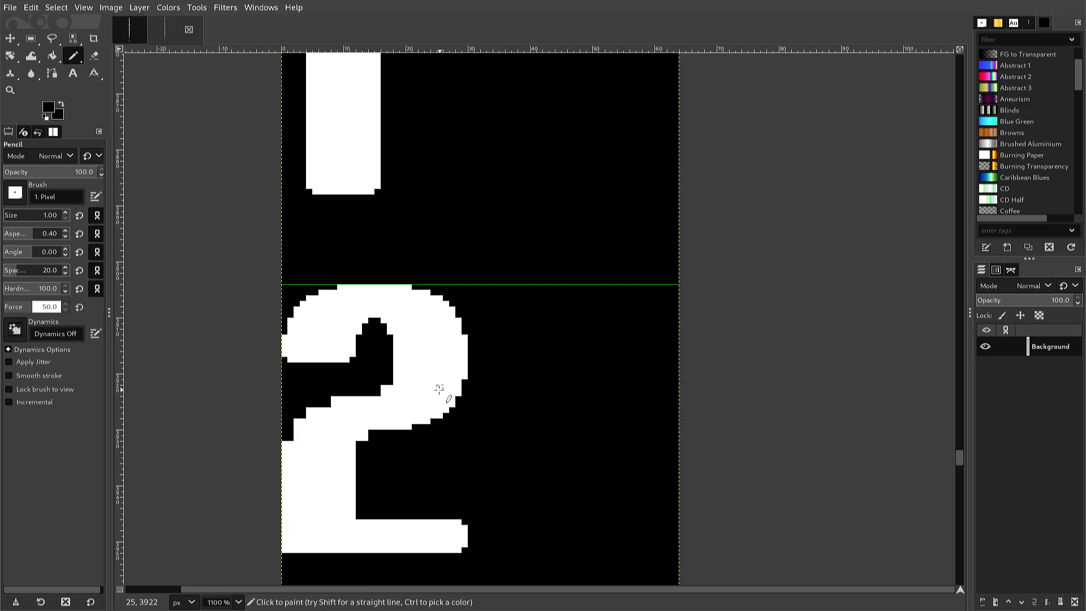
Swap to white and round off the inner corner and left edge of the 2's hole.
key(x)
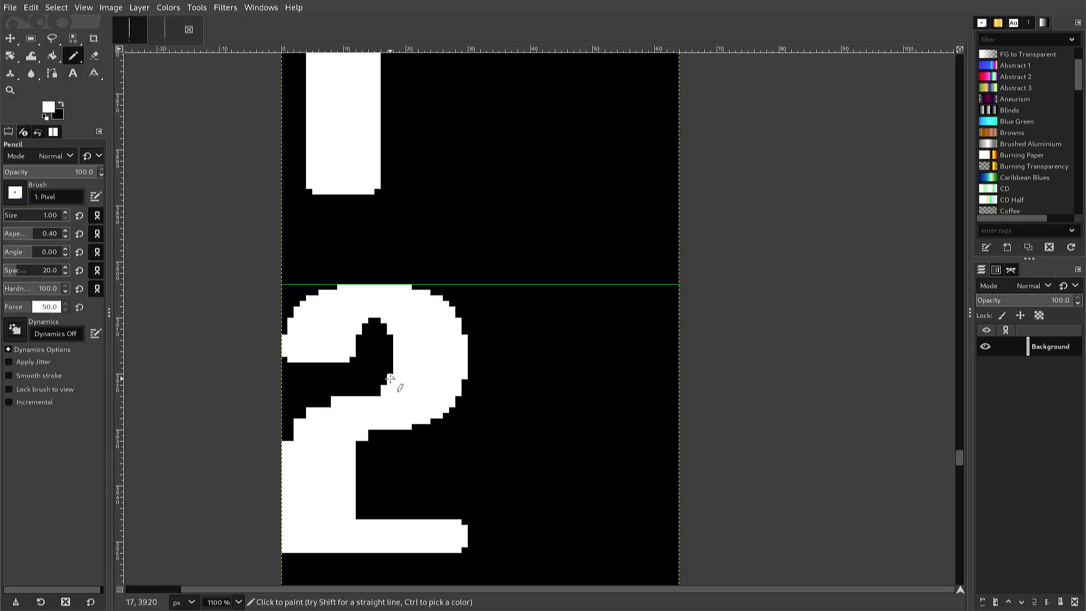
click(390, 378)
scroll(354, 381, up, 2)
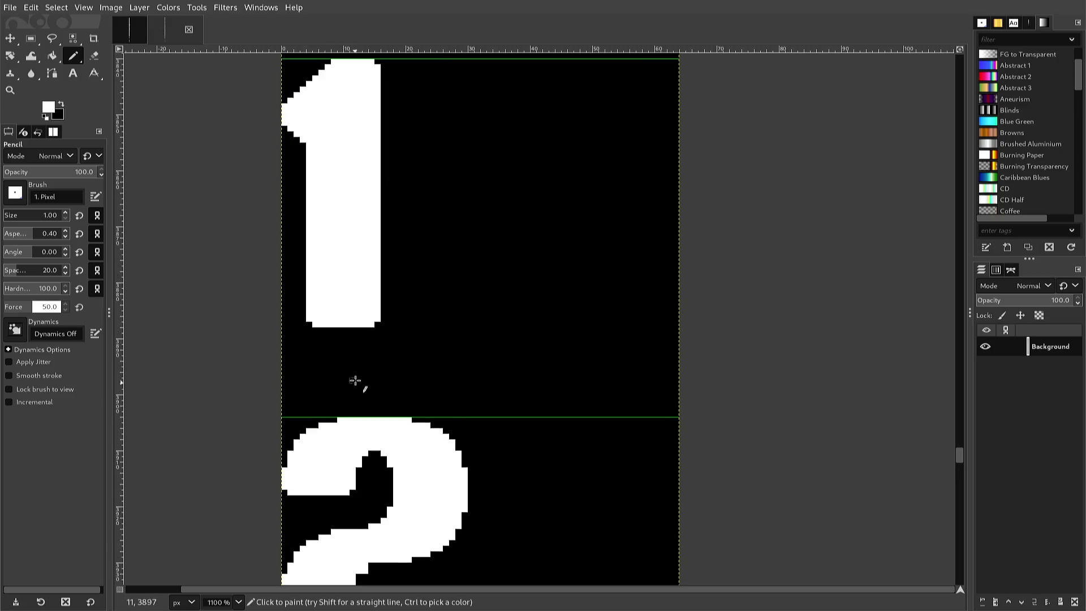
scroll(355, 365, down, 2)
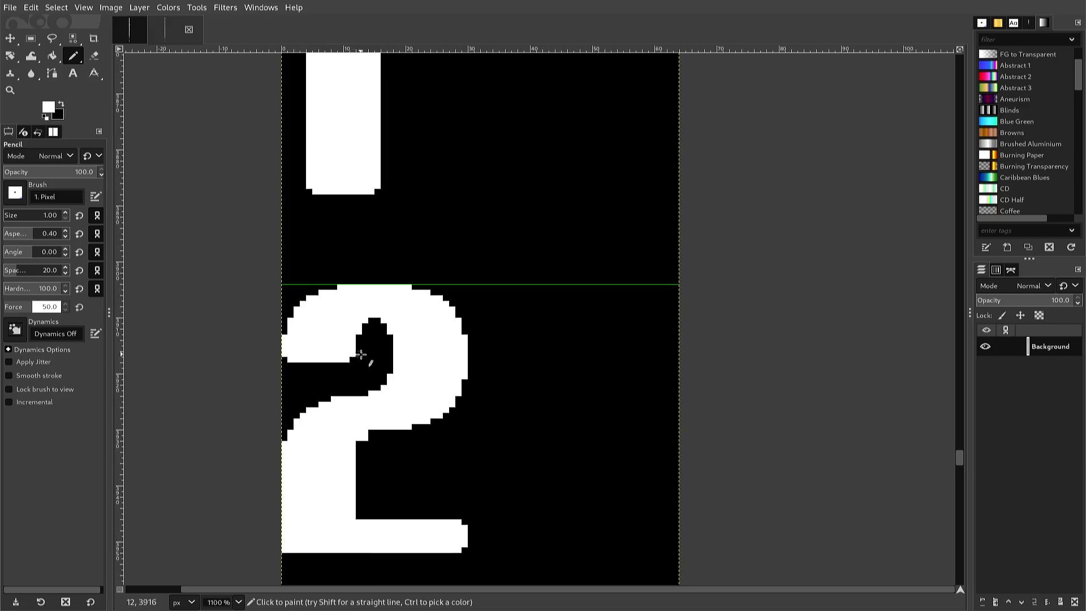
drag(360, 347, 362, 341)
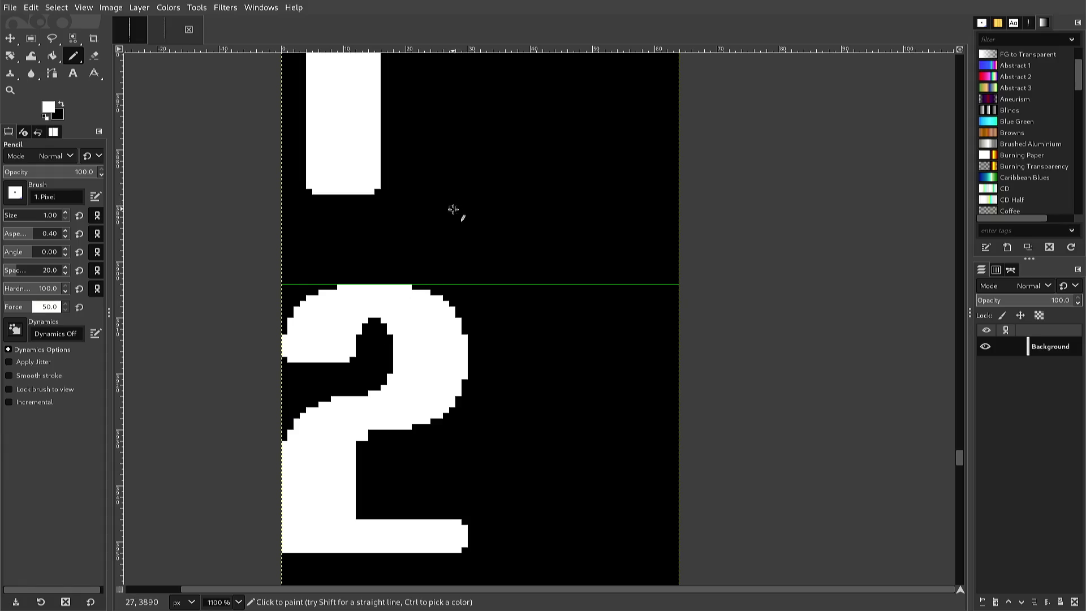
Scroll down to show the lower half of the 2 and the top of the 3.
scroll(435, 198, down, 2)
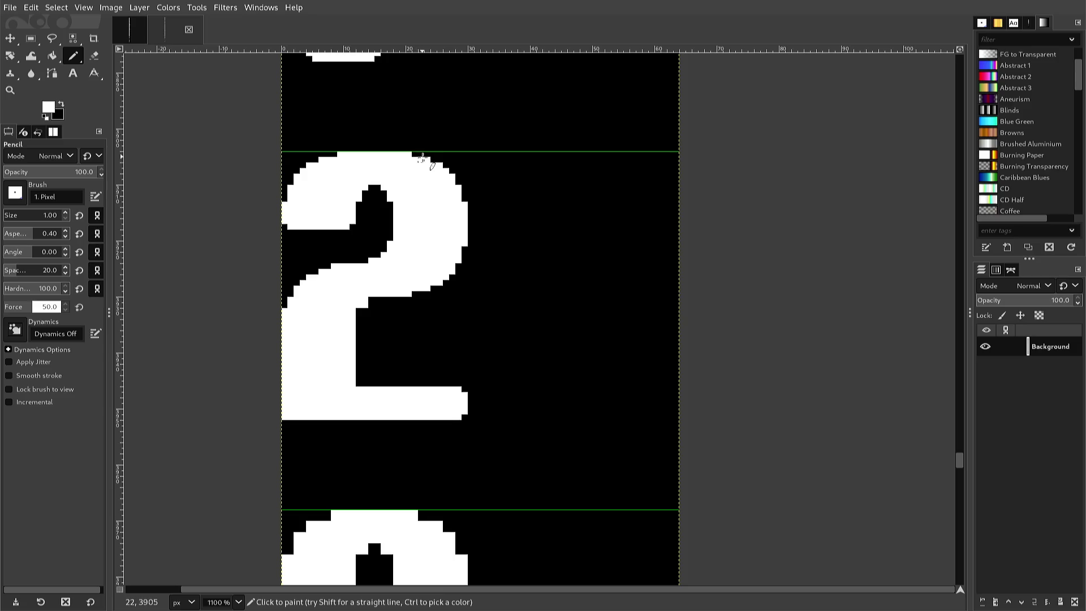
scroll(412, 121, down, 2)
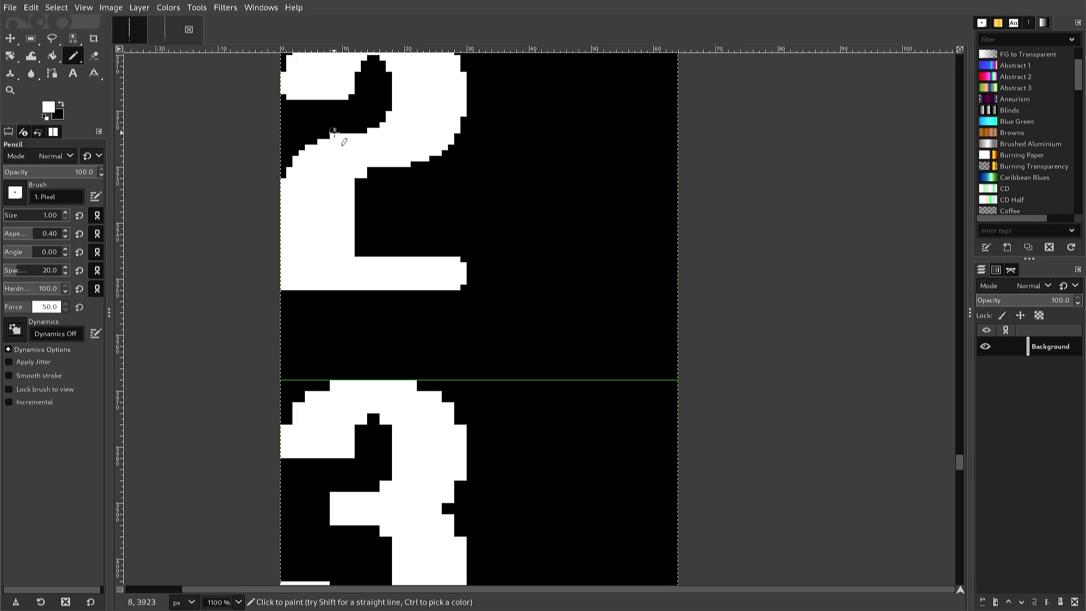
Pencil three white pixels along the 2's inner curve, then pick black as the drawing colour again.
ctrl+click(335, 131)
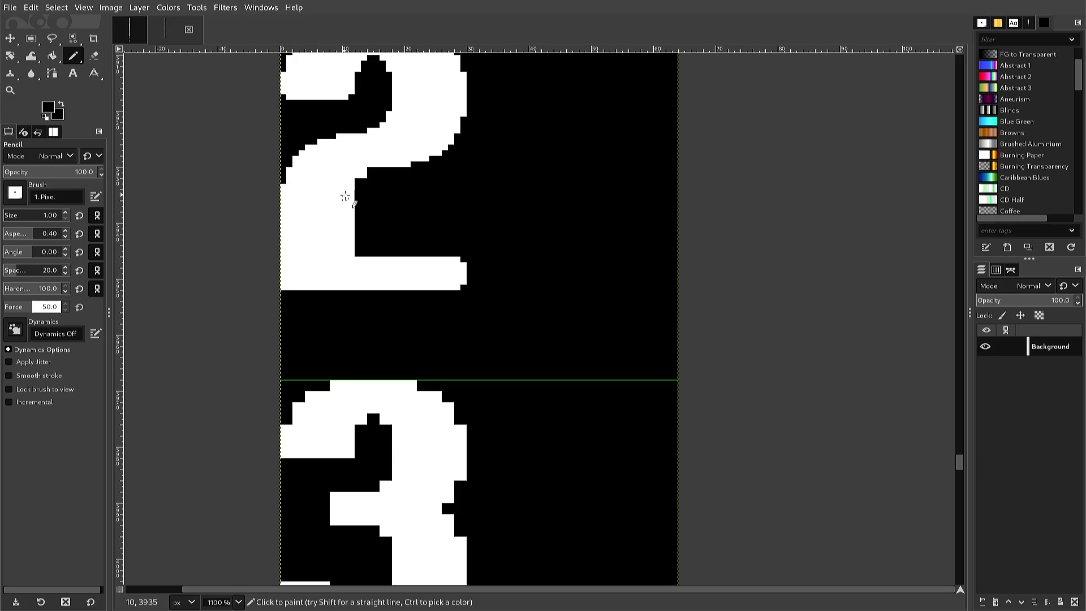
key(x)
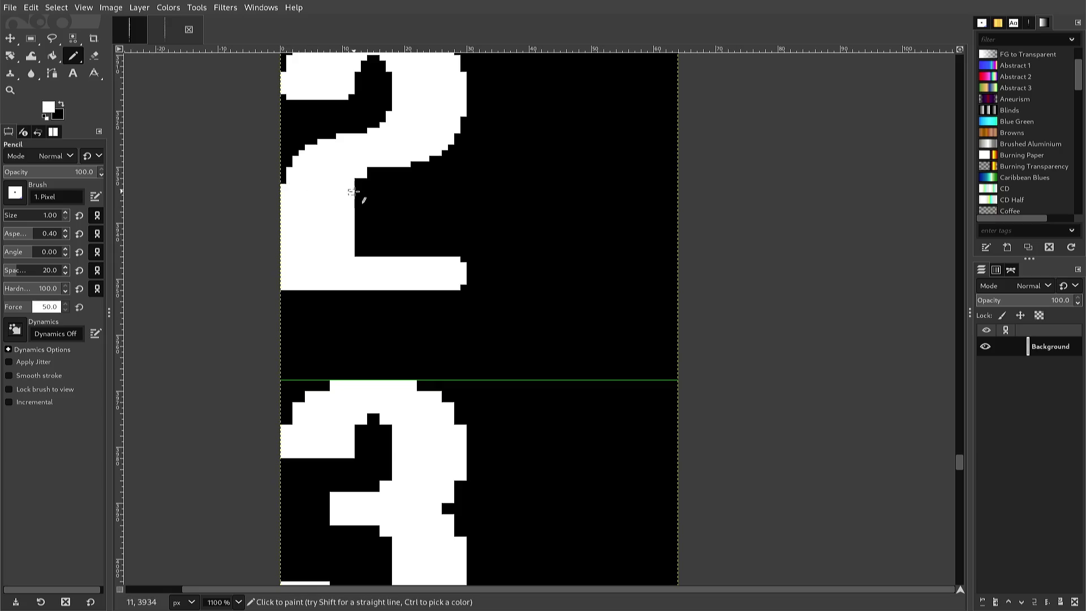
click(357, 185)
click(365, 131)
click(384, 119)
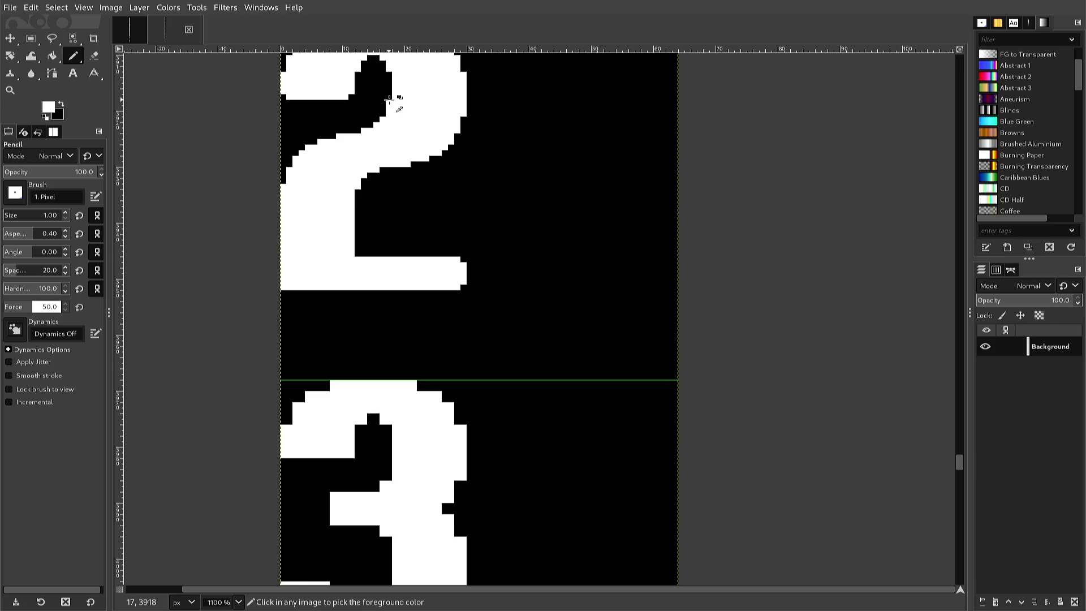
ctrl+click(390, 98)
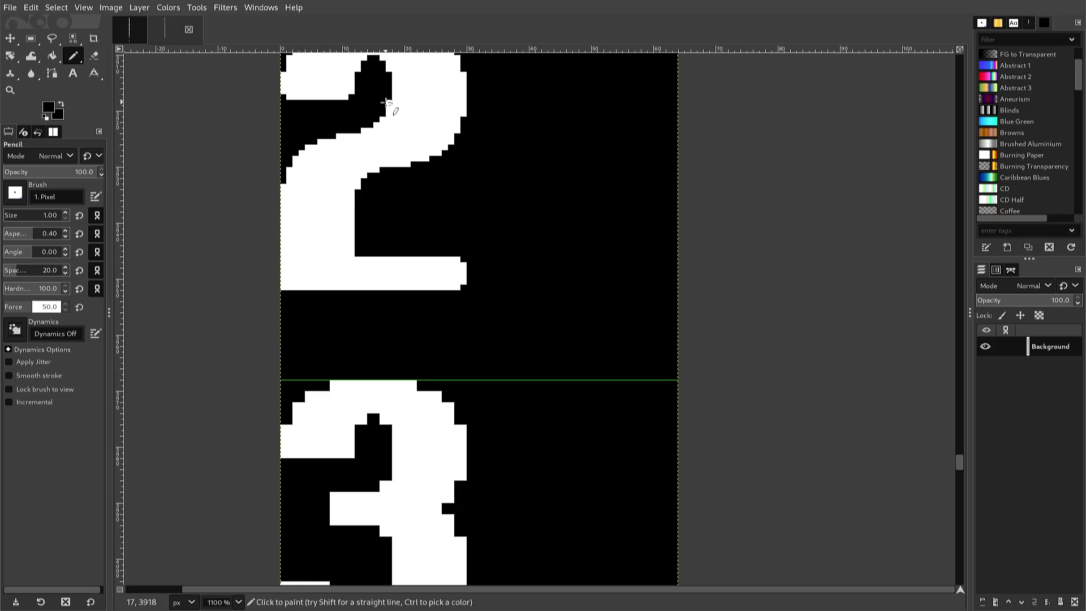